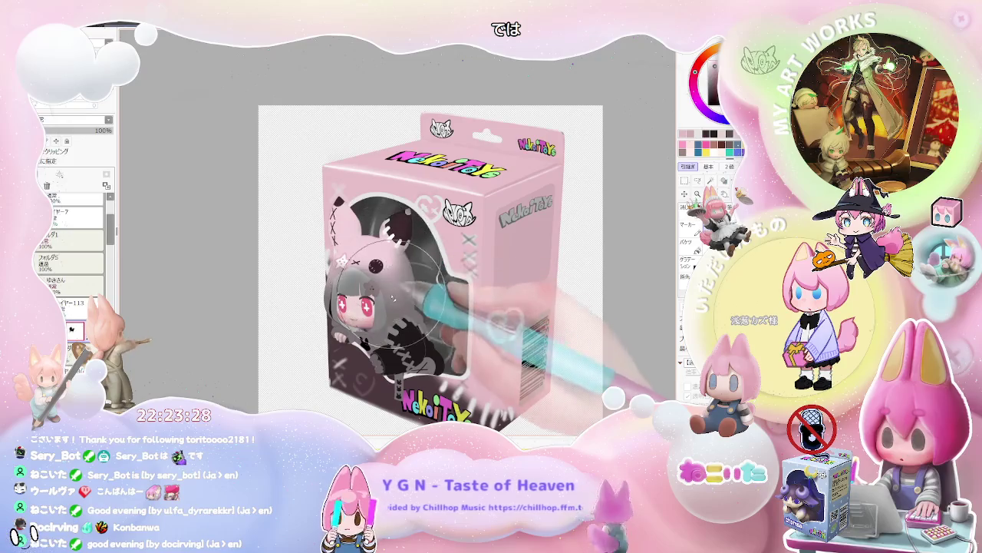
# Enlarge the brush, zoom in, and shade the hair near her ear in pink.
pyautogui.hotkey('ctrl', 'alt')
pyautogui.moveTo(343, 281); pyautogui.dragTo(355, 281)
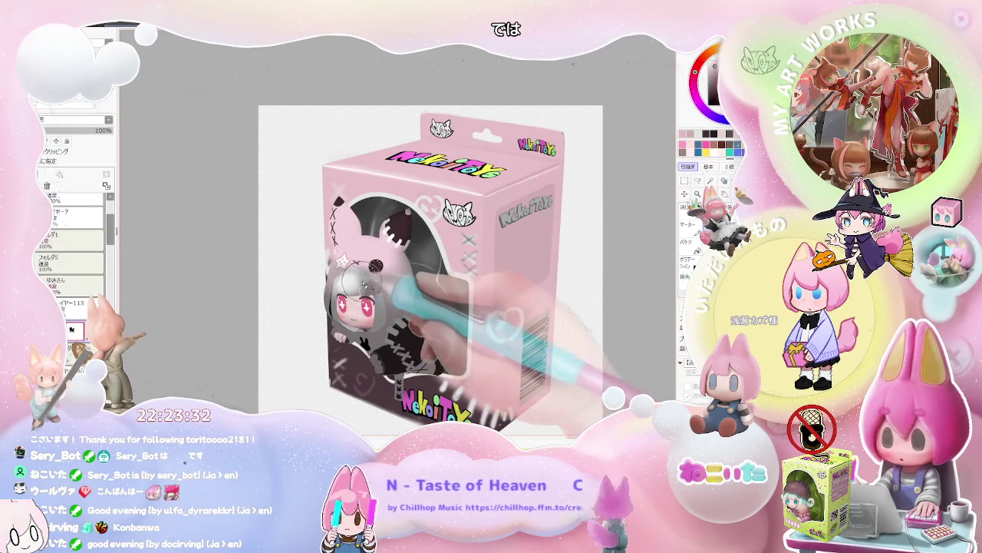
pyautogui.scroll(2, 349, 307)
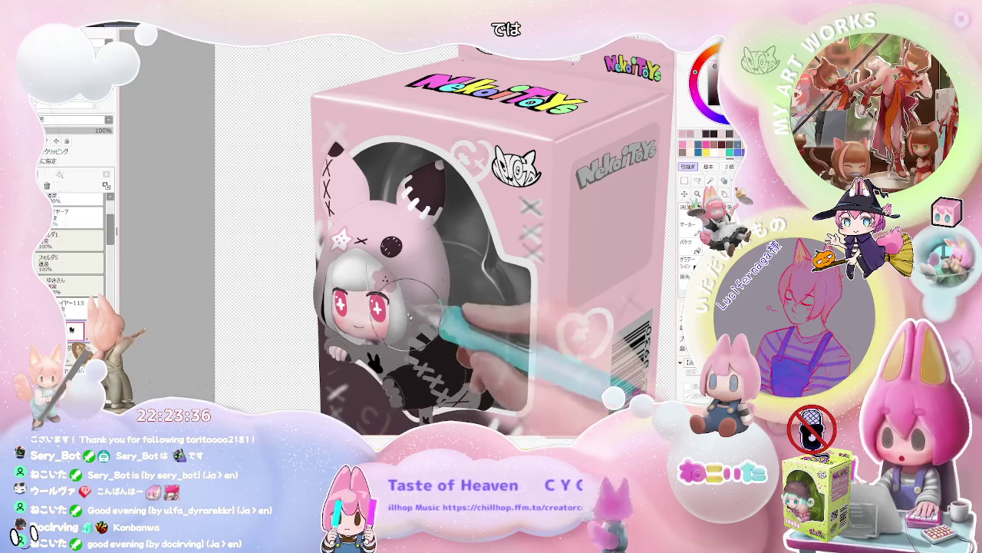
pyautogui.moveTo(388, 296); pyautogui.dragTo(391, 247)
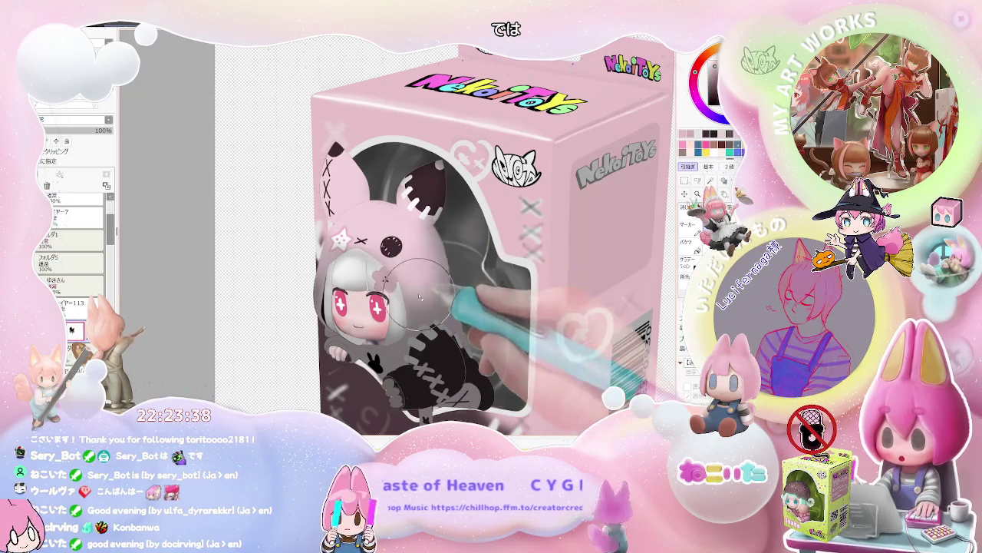
# Mirror the canvas view and resize the brush, settling at size 72.
pyautogui.press('h')
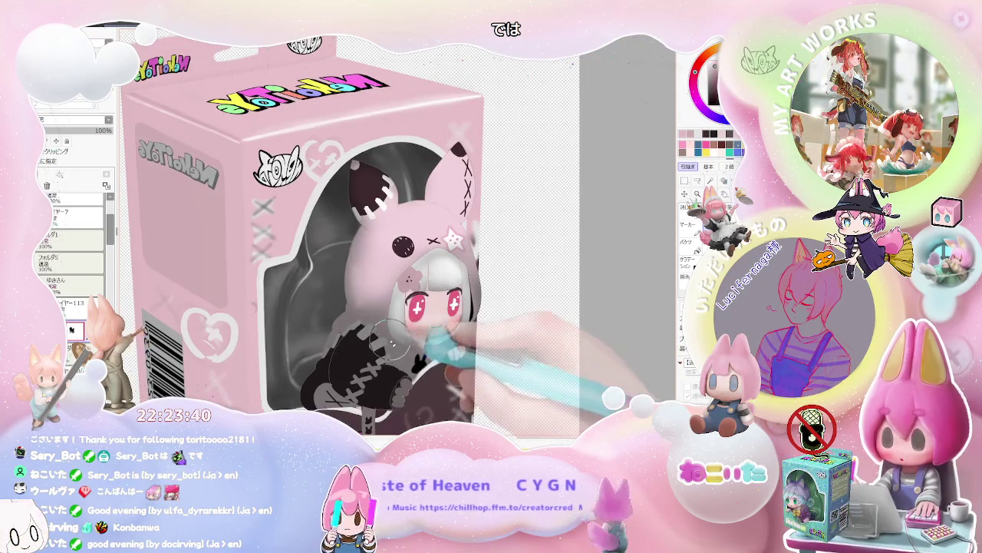
pyautogui.moveTo(411, 345)
pyautogui.mouseDown()
pyautogui.moveTo(419, 296)
pyautogui.moveTo(373, 332)
pyautogui.mouseUp()
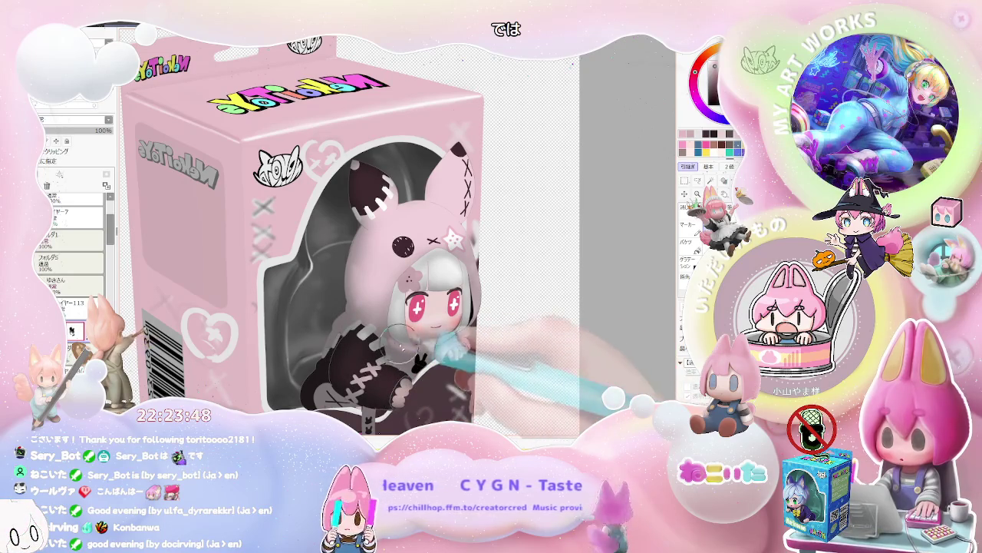
pyautogui.moveTo(445, 357); pyautogui.dragTo(392, 362)
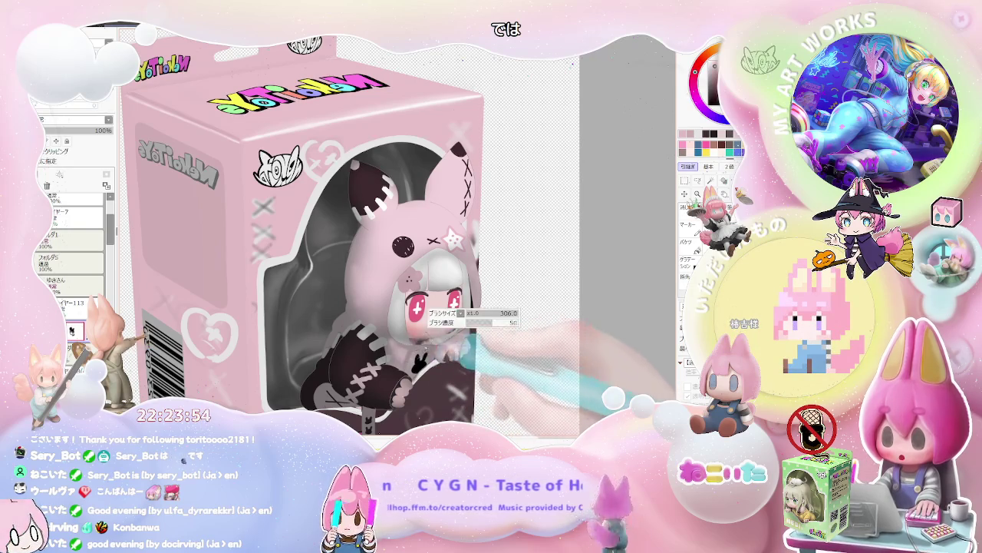
# Rotate the view clockwise and tint the grey hood pink around her face.
pyautogui.scroll(-2, 410, 347)
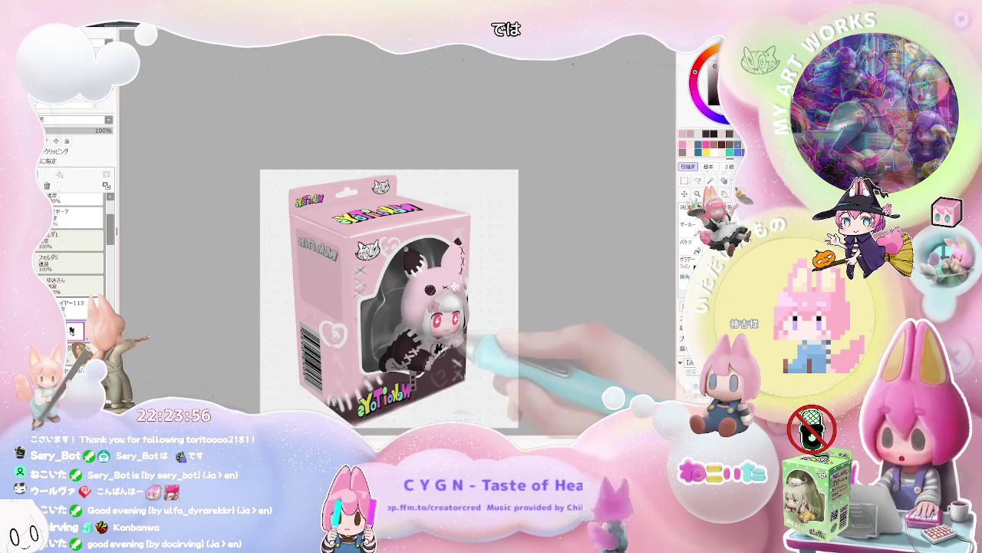
pyautogui.scroll(2, 383, 366)
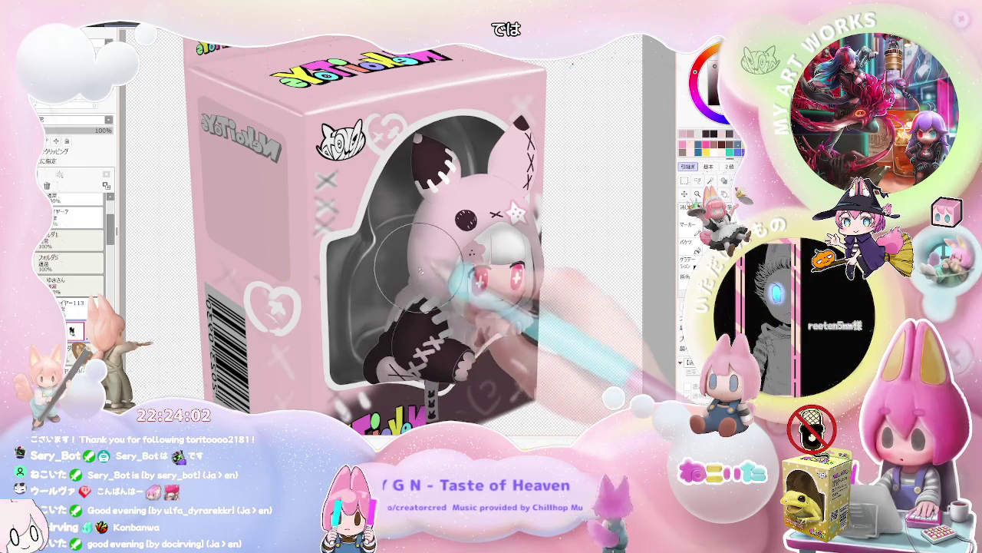
pyautogui.scroll(-3, 413, 213)
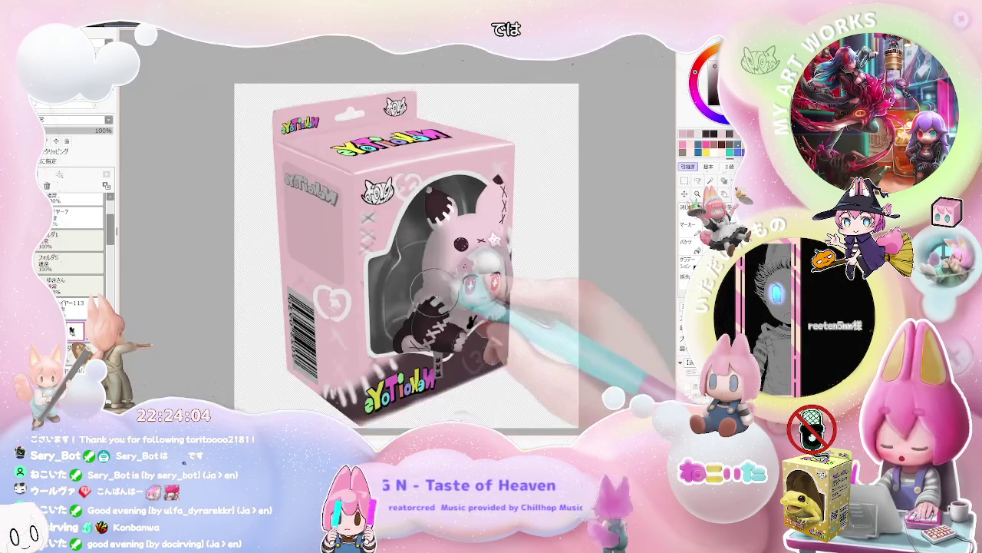
pyautogui.scroll(2, 453, 269)
pyautogui.press('End')
pyautogui.moveTo(458, 282)
pyautogui.mouseDown()
pyautogui.moveTo(460, 257)
pyautogui.moveTo(492, 250)
pyautogui.mouseUp()
# Zoom out, reset the view and add a new layer for shading.
pyautogui.scroll(-2, 492, 245)
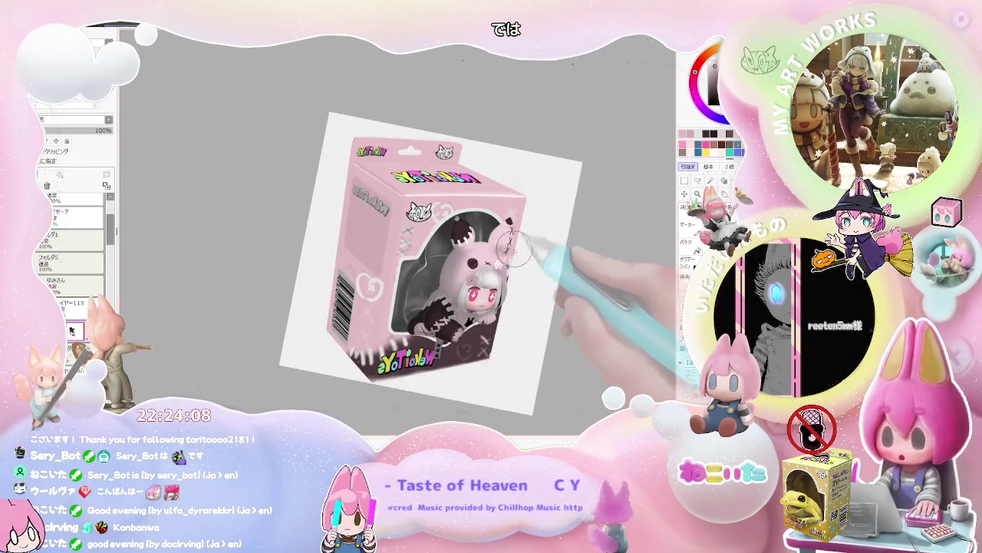
pyautogui.scroll(-2, 538, 269)
pyautogui.press('Home')
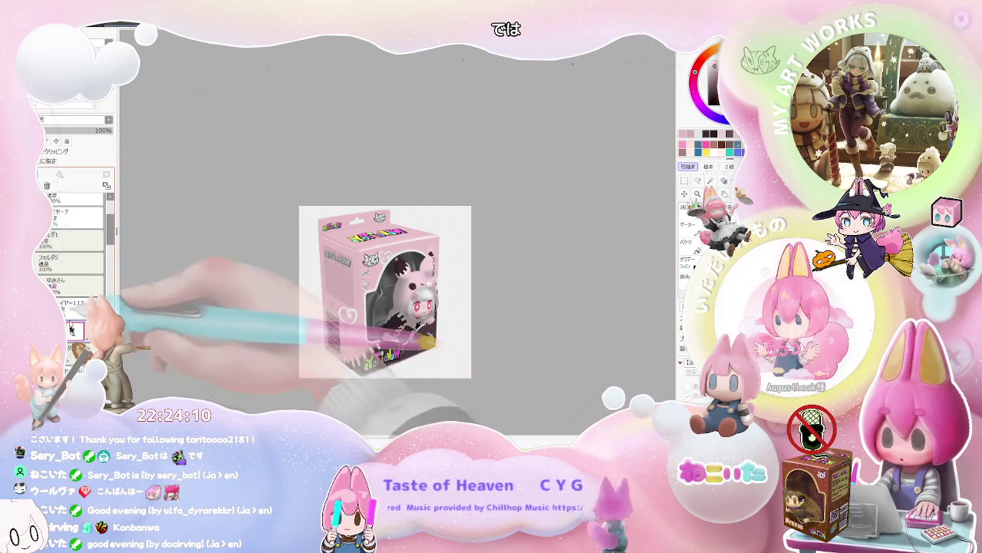
# Set the newly added layer's blending mode to Overlay, then zoom in on the box.
pyautogui.click(47, 175)
pyautogui.click(73, 119)
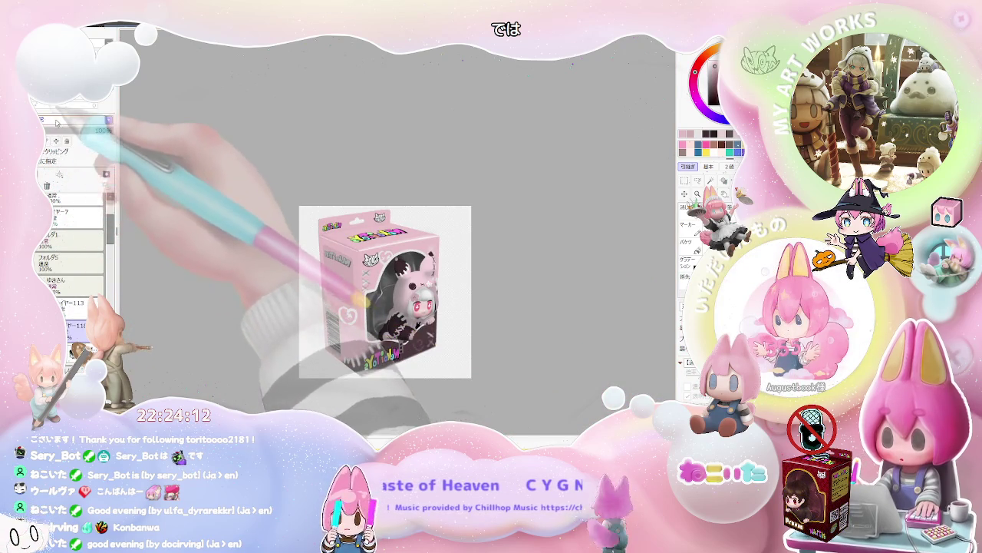
pyautogui.click(89, 182)
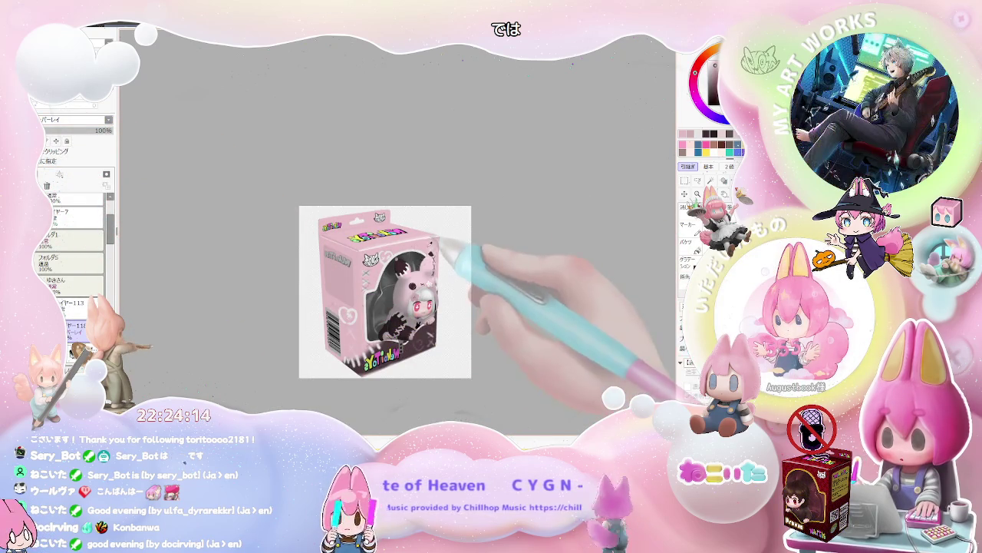
pyautogui.scroll(2, 427, 253)
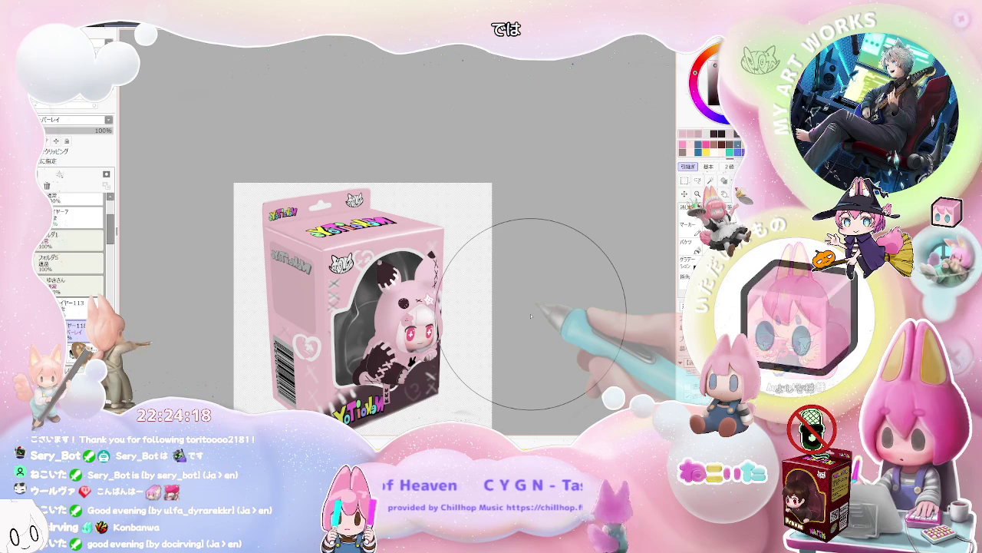
pyautogui.scroll(2, 530, 316)
pyautogui.scroll(2, 530, 315)
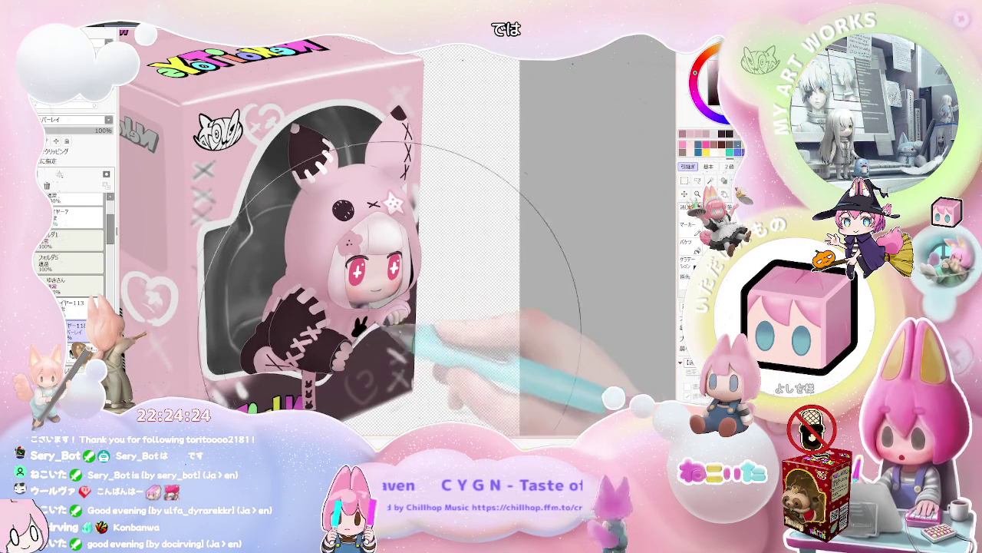
pyautogui.scroll(-2, 485, 340)
pyautogui.scroll(-2, 485, 340)
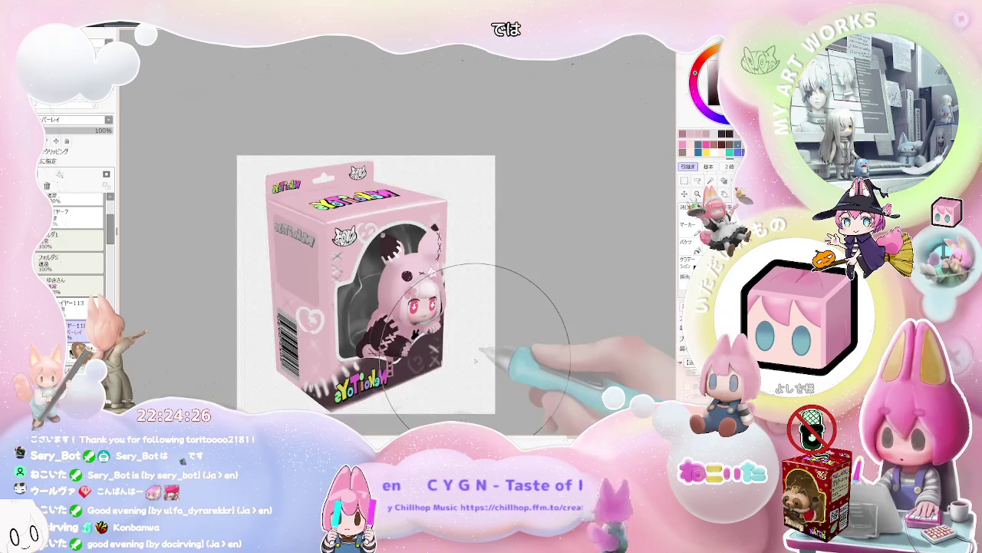
pyautogui.scroll(2, 474, 358)
pyautogui.scroll(2, 475, 359)
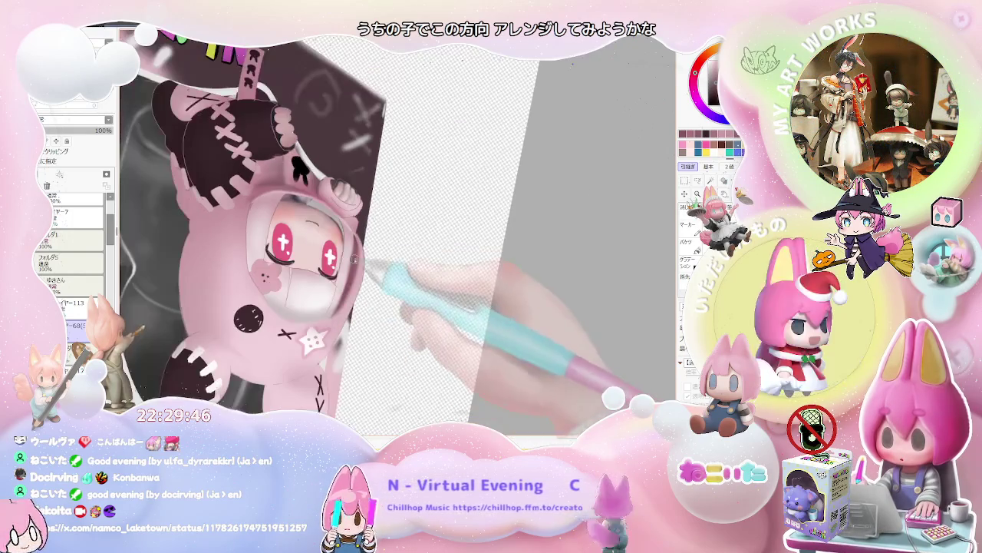
# Zoom out with the minus key to see the whole box illustration.
pyautogui.press('-')
# Zoom and rotate onto the face, then zoom out to the box and back in on the figure.
pyautogui.moveTo(384, 254); pyautogui.dragTo(452, 232)
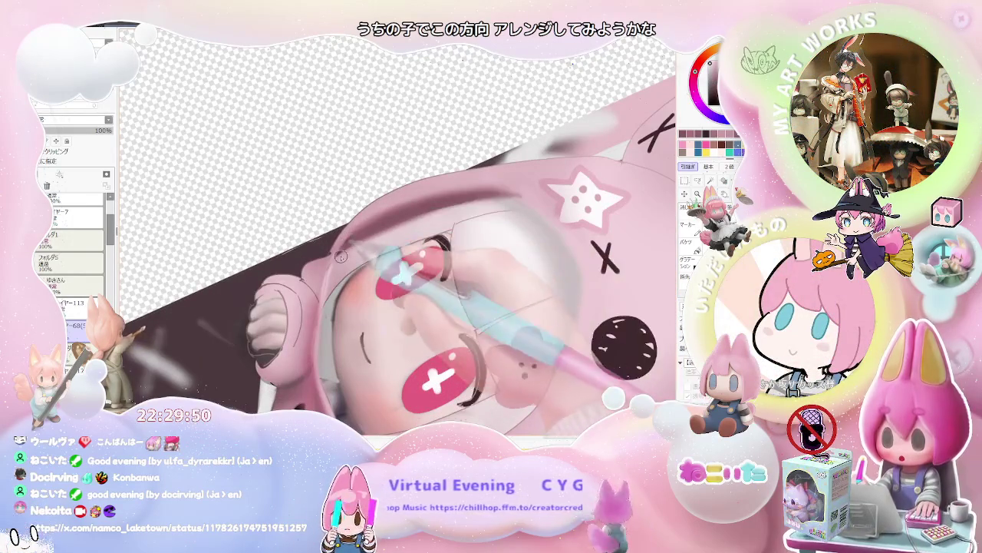
pyautogui.press('-')
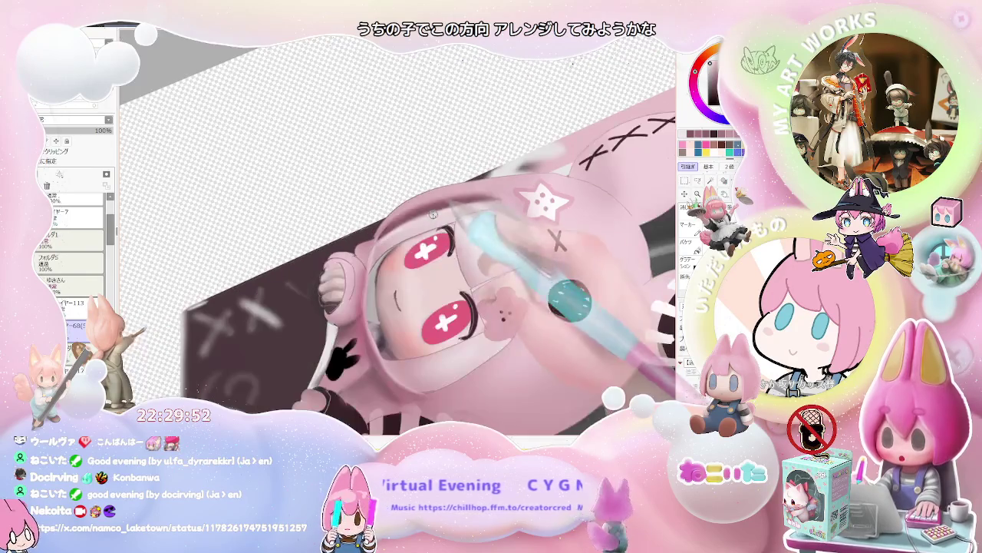
pyautogui.press('-')
pyautogui.press('+')
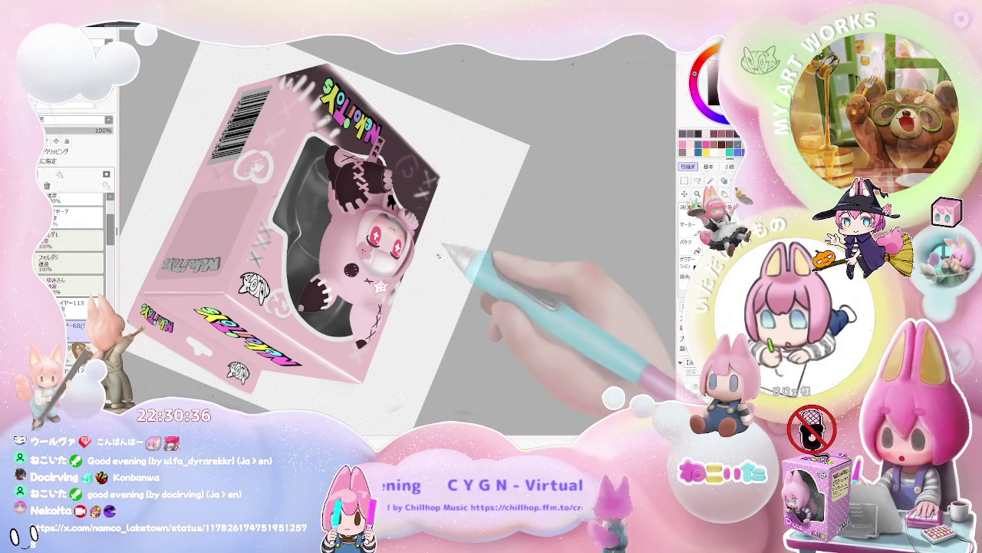
pyautogui.scroll(3, 384, 238)
# Pick the face layer and rotate, straighten and zoom the view onto the figure's face.
pyautogui.scroll(3, 390, 223)
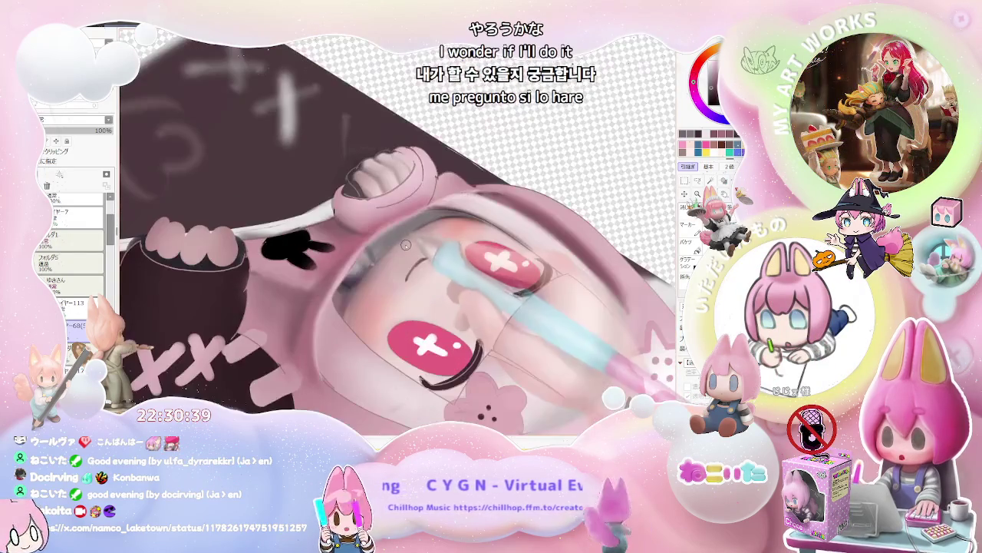
pyautogui.keyDown('ctrl'); pyautogui.click(374, 254); pyautogui.keyUp('ctrl')
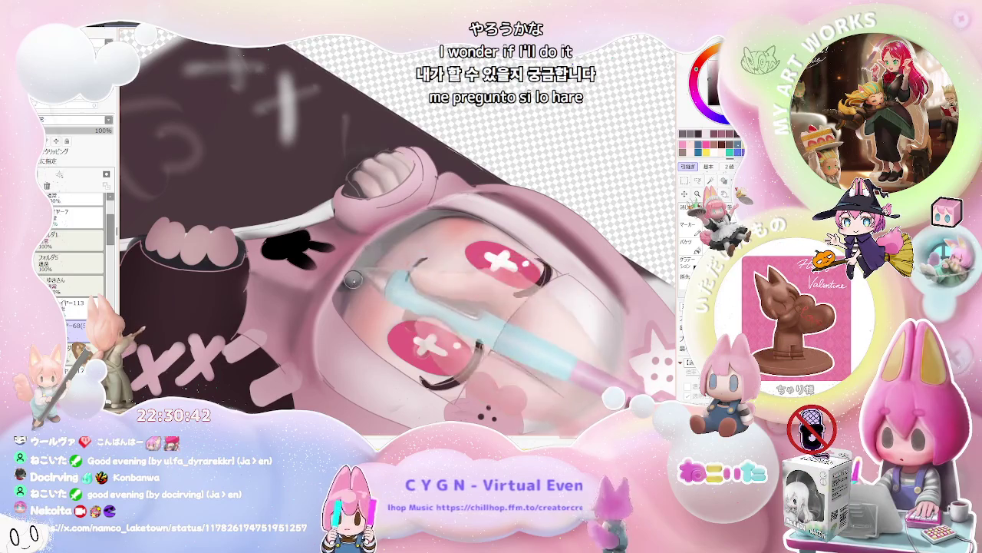
pyautogui.scroll(-2, 351, 282)
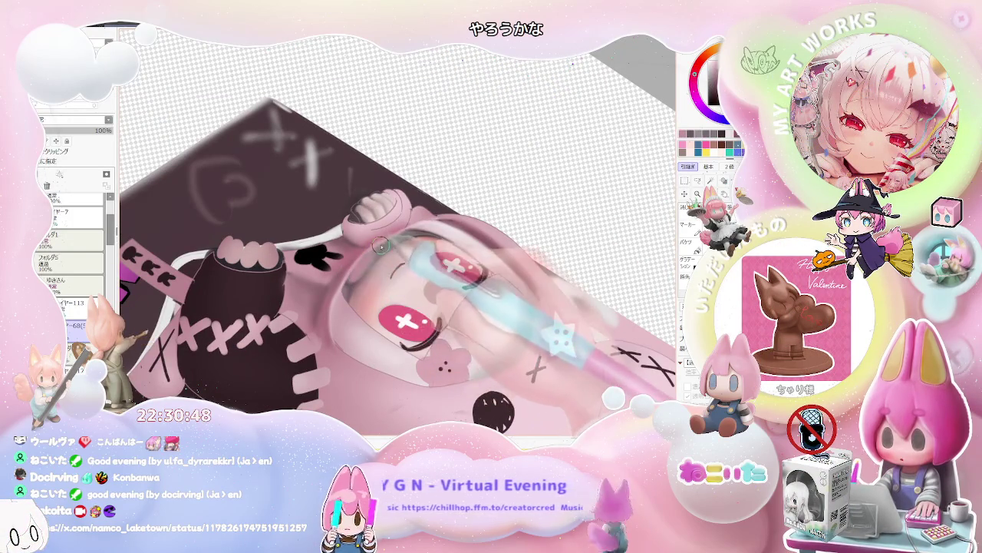
pyautogui.moveTo(390, 239); pyautogui.dragTo(415, 253)
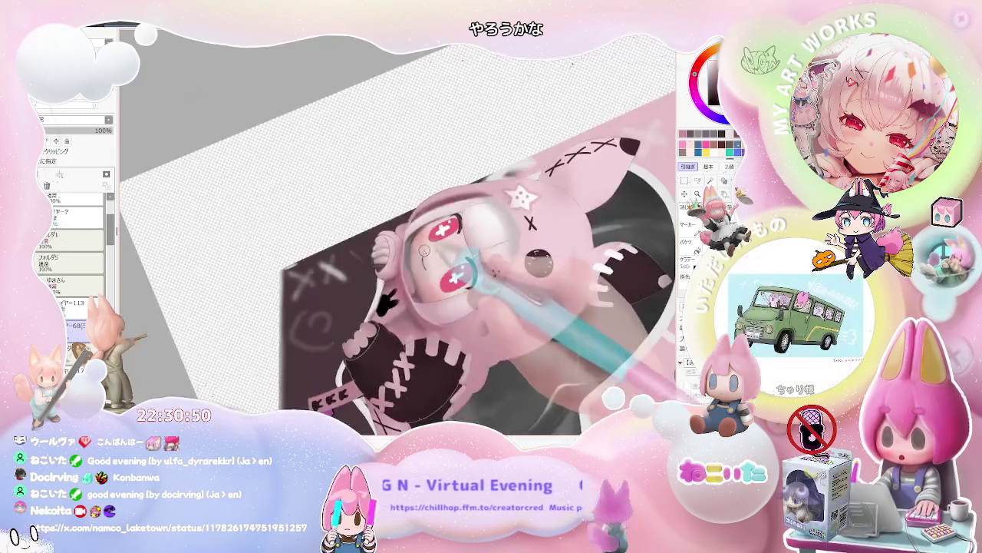
pyautogui.scroll(2, 406, 245)
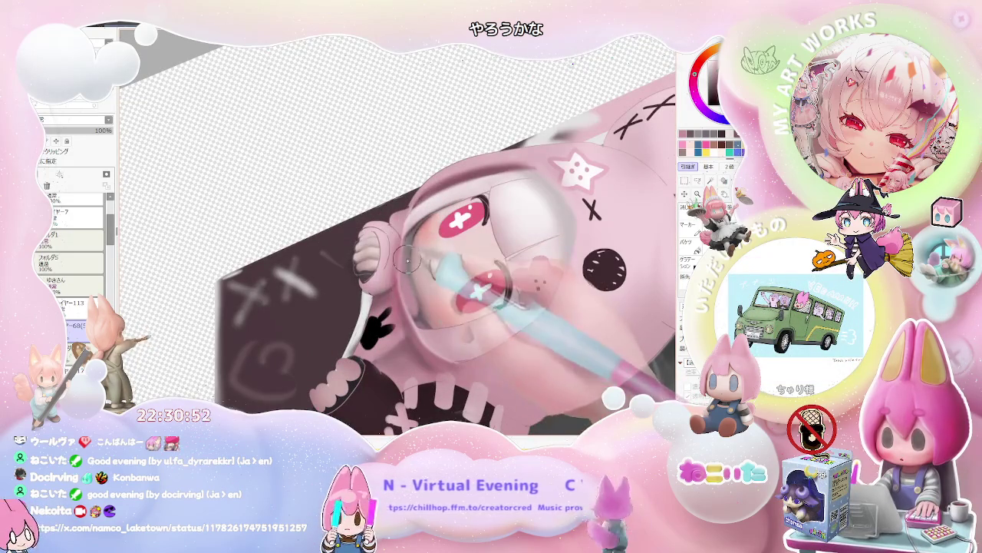
pyautogui.moveTo(408, 277); pyautogui.dragTo(430, 253)
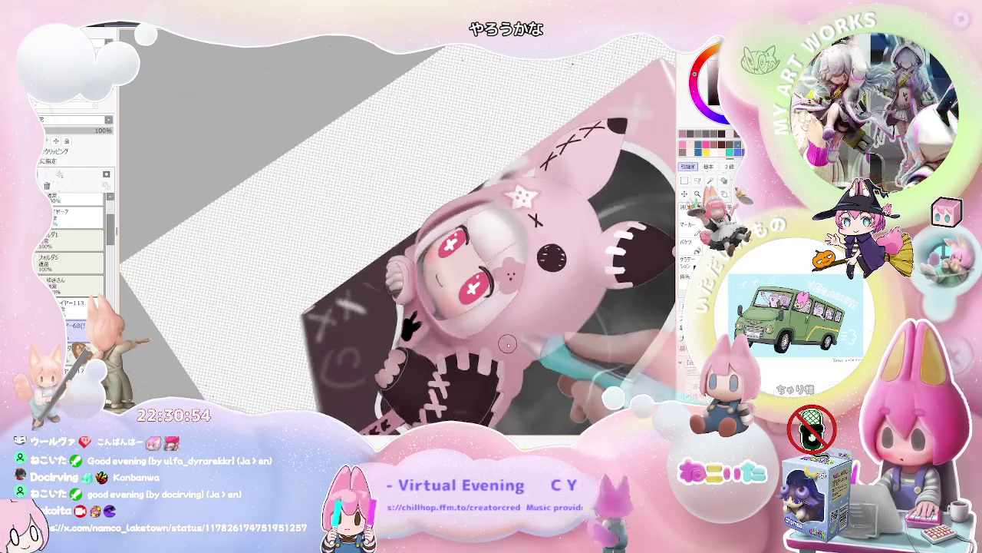
pyautogui.moveTo(510, 265); pyautogui.dragTo(462, 230)
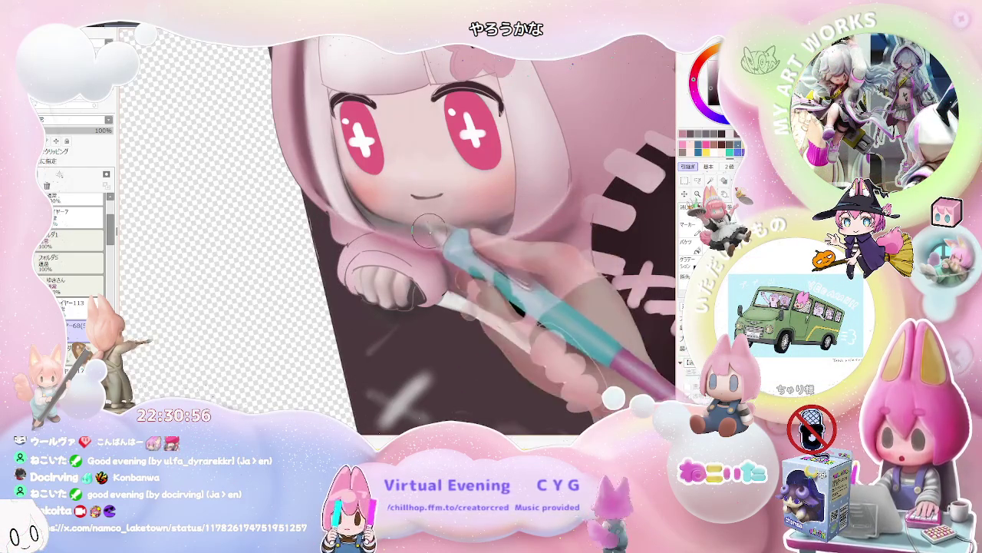
pyautogui.scroll(-2, 461, 230)
pyautogui.scroll(-3, 492, 230)
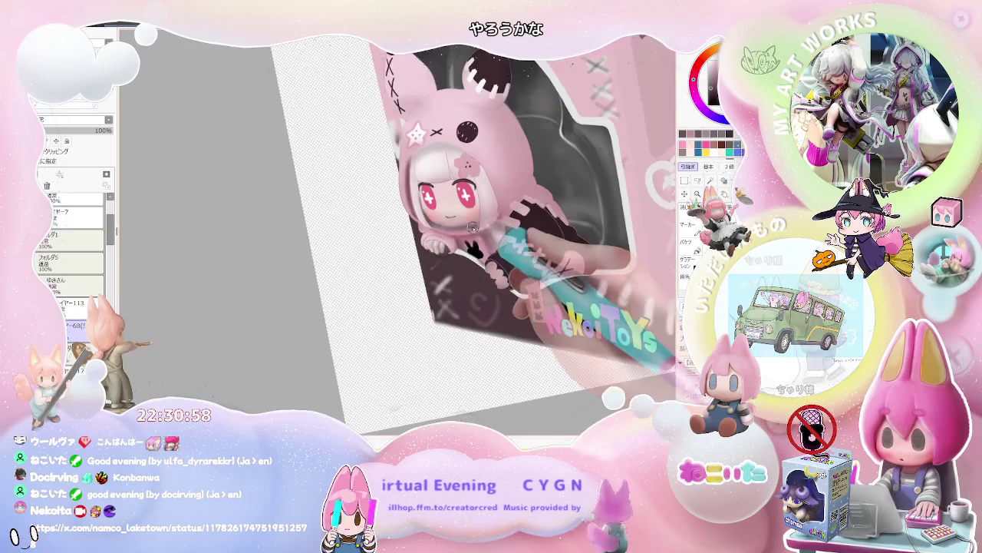
pyautogui.scroll(2, 497, 228)
pyautogui.scroll(2, 460, 238)
pyautogui.scroll(3, 407, 250)
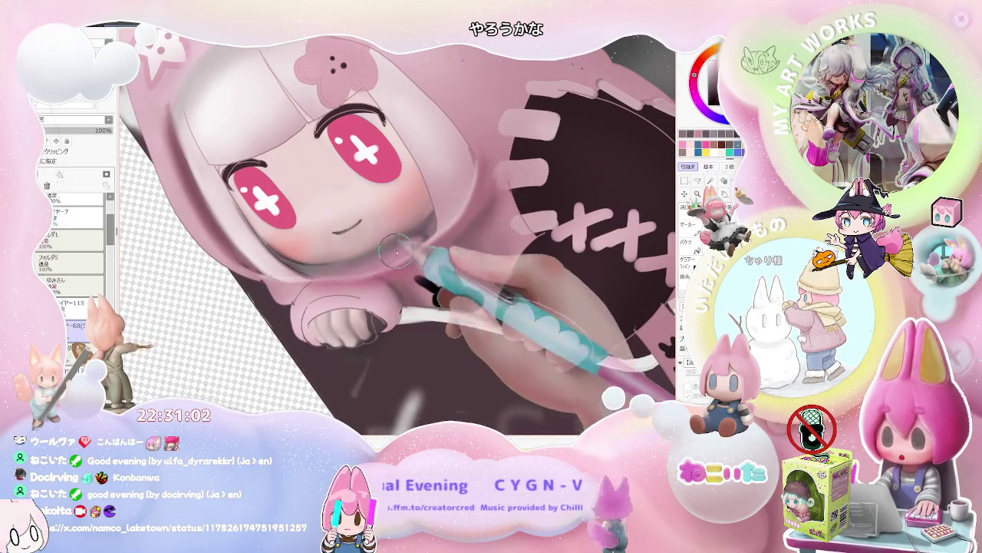
pyautogui.scroll(-3, 414, 239)
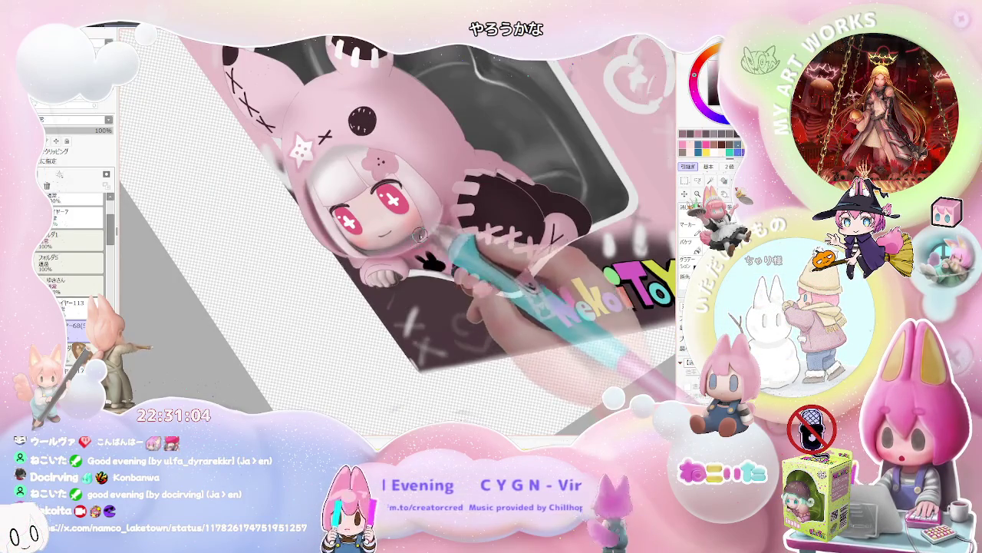
pyautogui.scroll(-2, 420, 234)
pyautogui.scroll(2, 423, 234)
pyautogui.scroll(2, 384, 236)
pyautogui.scroll(2, 338, 240)
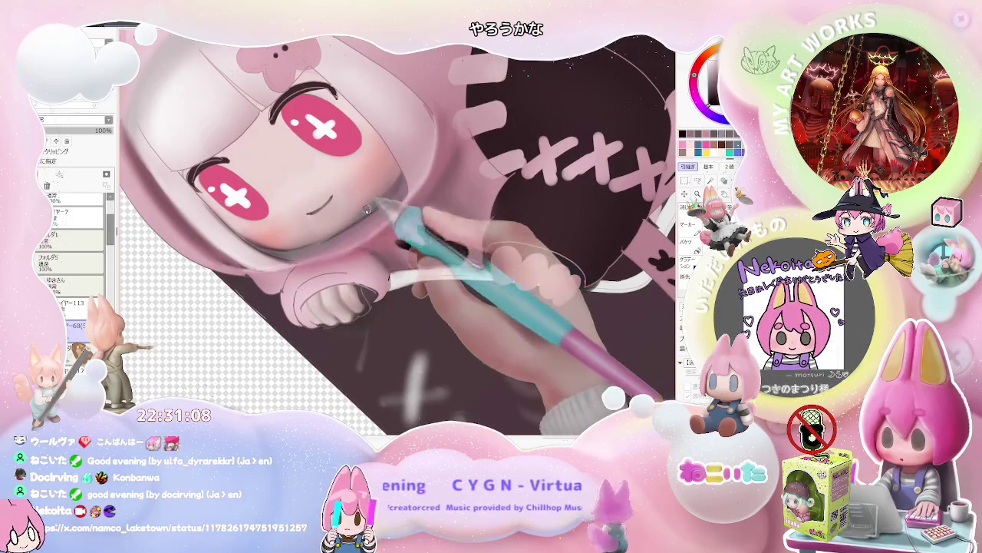
# Adjust the brush size, rotate the view to level the NekoiToys logo, then reset it upright.
pyautogui.press('[')
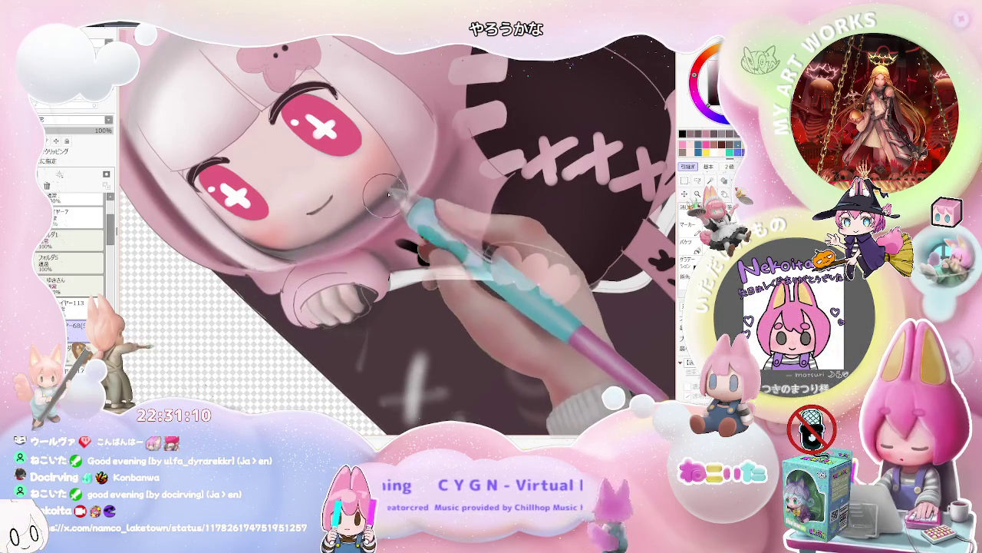
pyautogui.scroll(-2, 388, 200)
pyautogui.scroll(1, 338, 236)
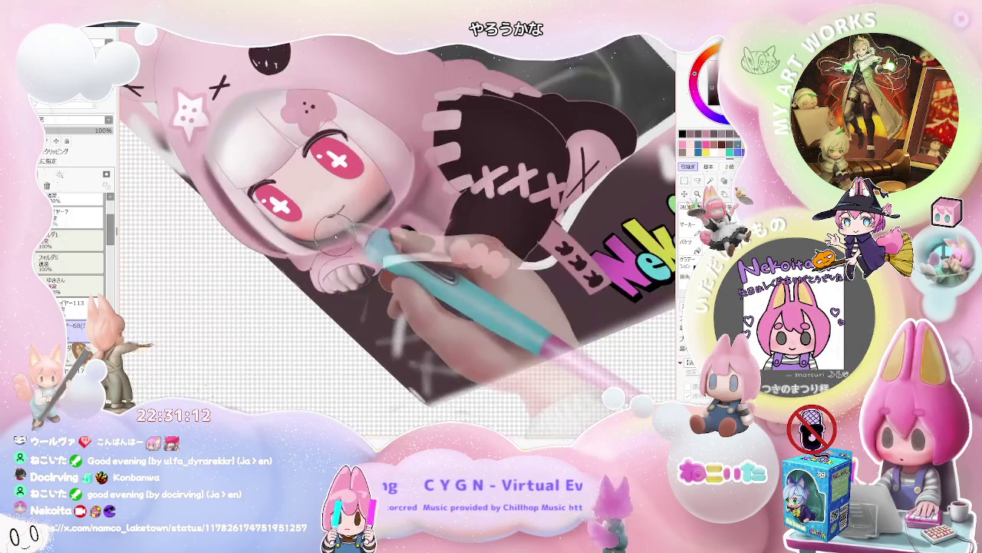
pyautogui.scroll(-1, 382, 204)
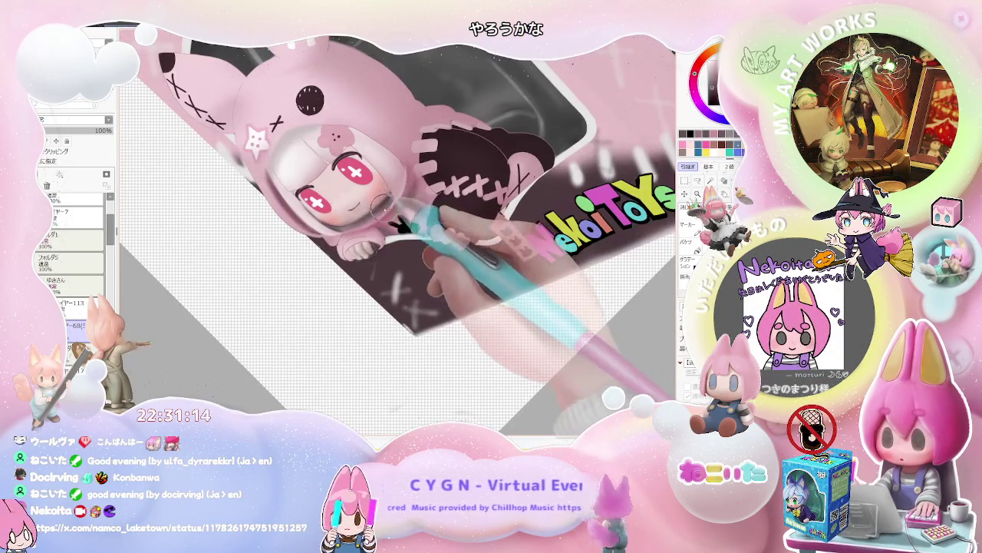
pyautogui.scroll(-2, 379, 201)
pyautogui.press('End')
pyautogui.press('End')
pyautogui.scroll(2, 468, 239)
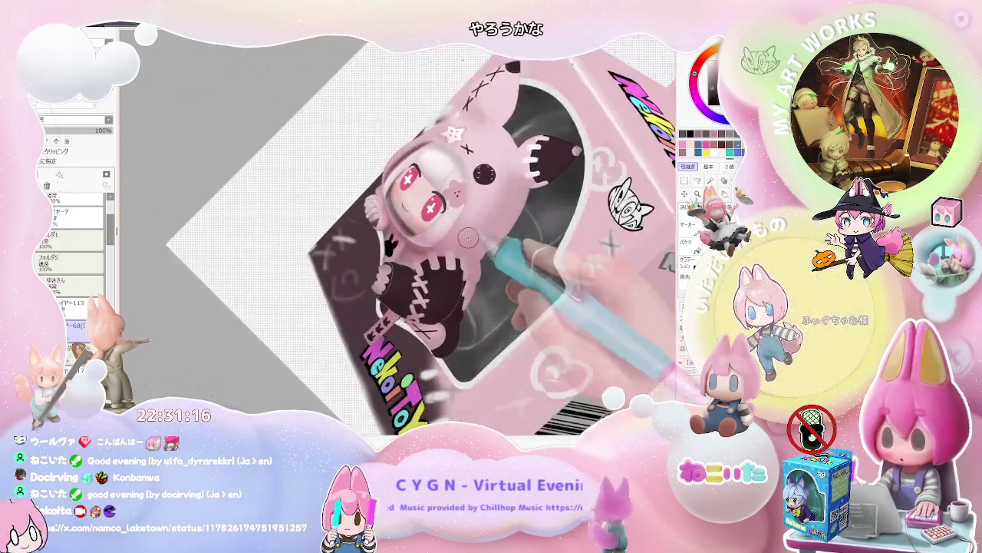
pyautogui.scroll(2, 467, 239)
pyautogui.scroll(1, 471, 246)
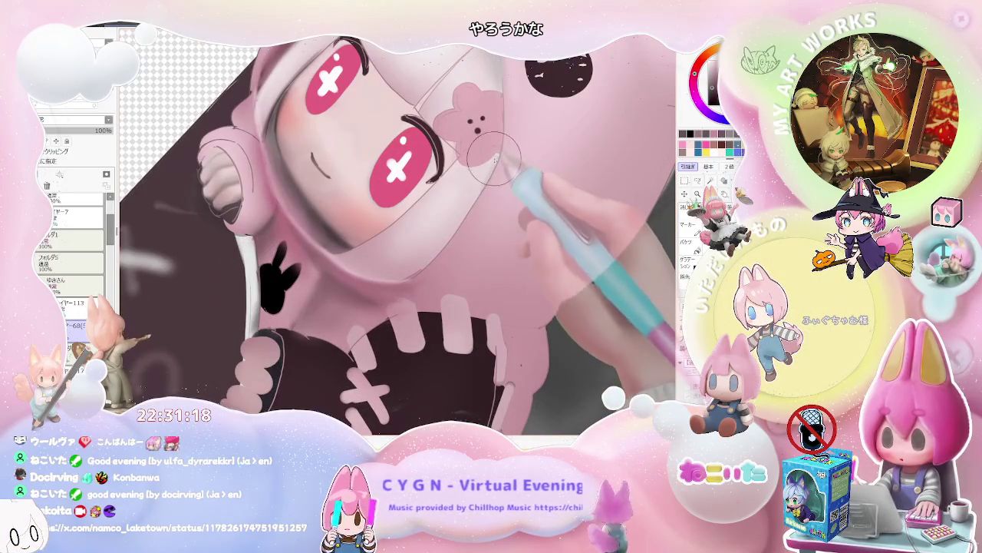
pyautogui.scroll(-3, 492, 166)
pyautogui.press('End')
pyautogui.press('End')
pyautogui.press('End')
pyautogui.scroll(2, 306, 248)
pyautogui.scroll(2, 305, 248)
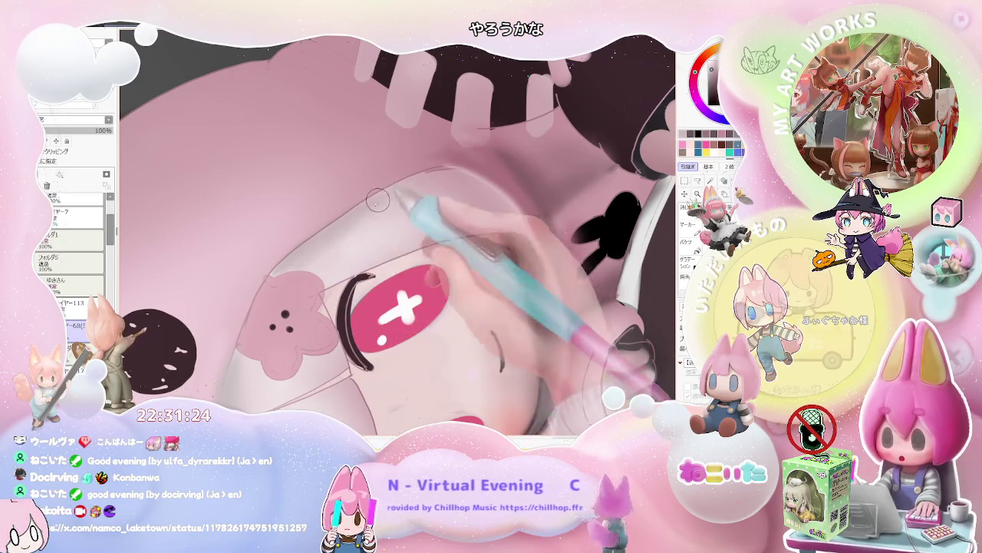
pyautogui.scroll(-1, 431, 178)
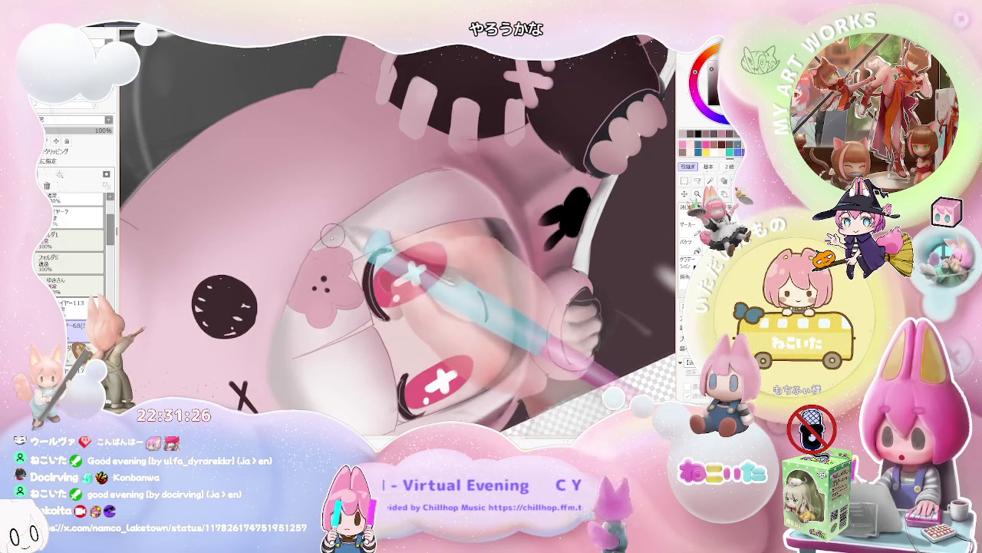
pyautogui.scroll(-1, 417, 190)
pyautogui.scroll(-2, 460, 208)
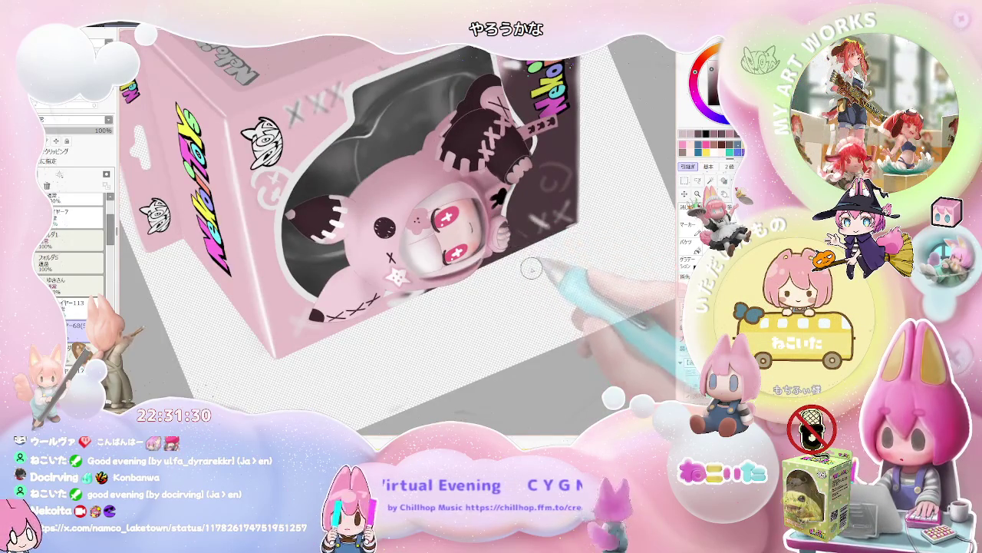
pyautogui.press('Delete')
# Zoom in and out repeatedly over the face while painting small touch-ups.
pyautogui.scroll(1, 384, 230)
pyautogui.scroll(1, 340, 227)
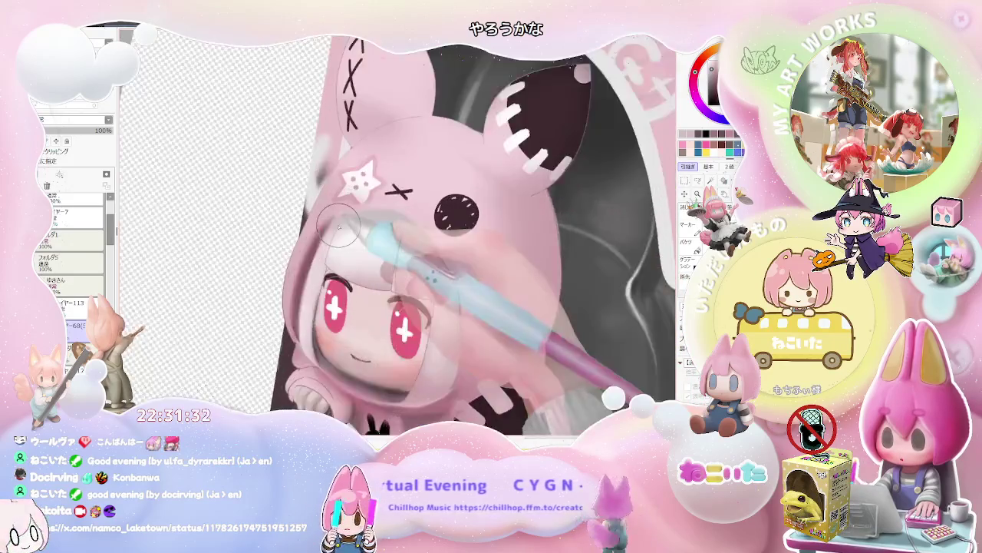
pyautogui.scroll(1, 339, 227)
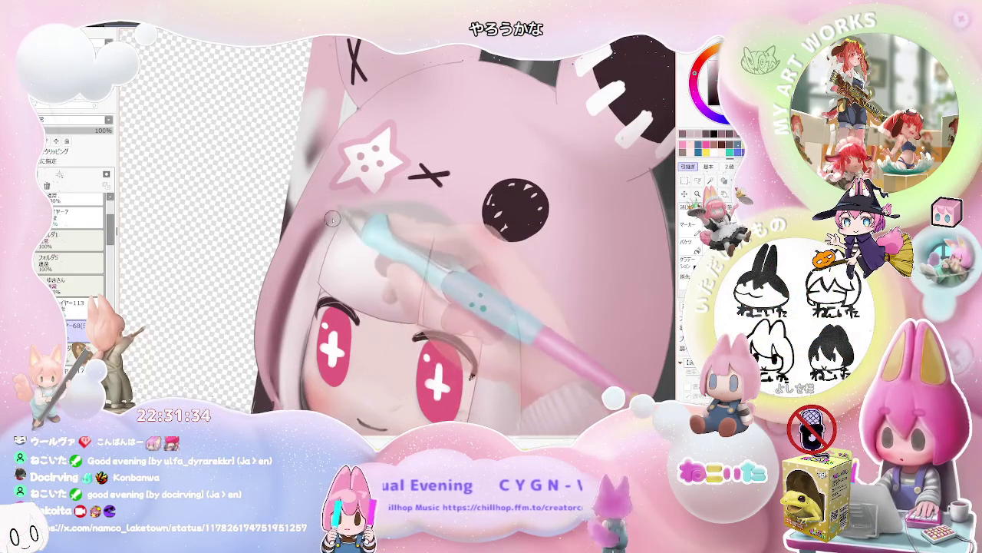
pyautogui.scroll(-1, 351, 213)
pyautogui.scroll(-1, 376, 208)
pyautogui.scroll(-1, 399, 204)
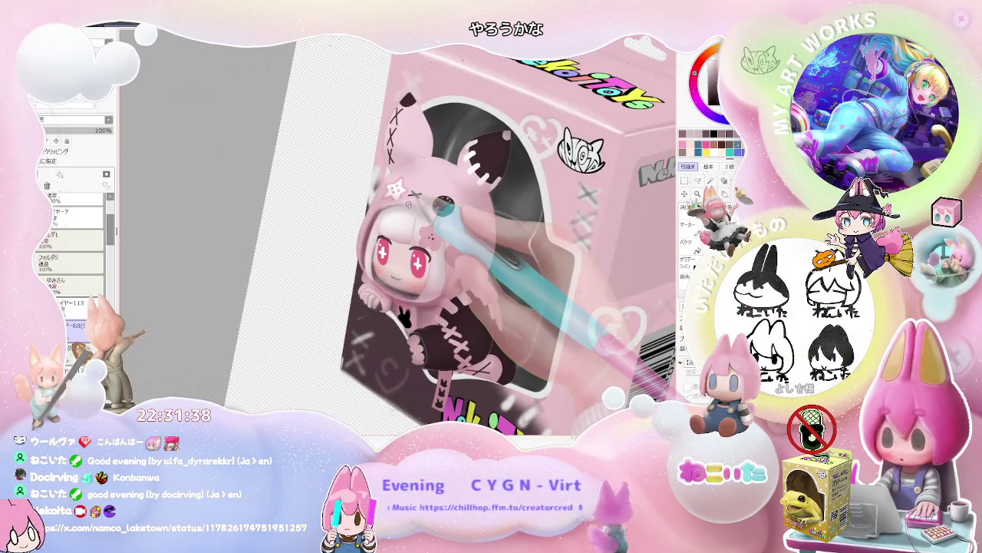
pyautogui.scroll(1, 429, 208)
pyautogui.scroll(1, 399, 219)
pyautogui.scroll(1, 361, 234)
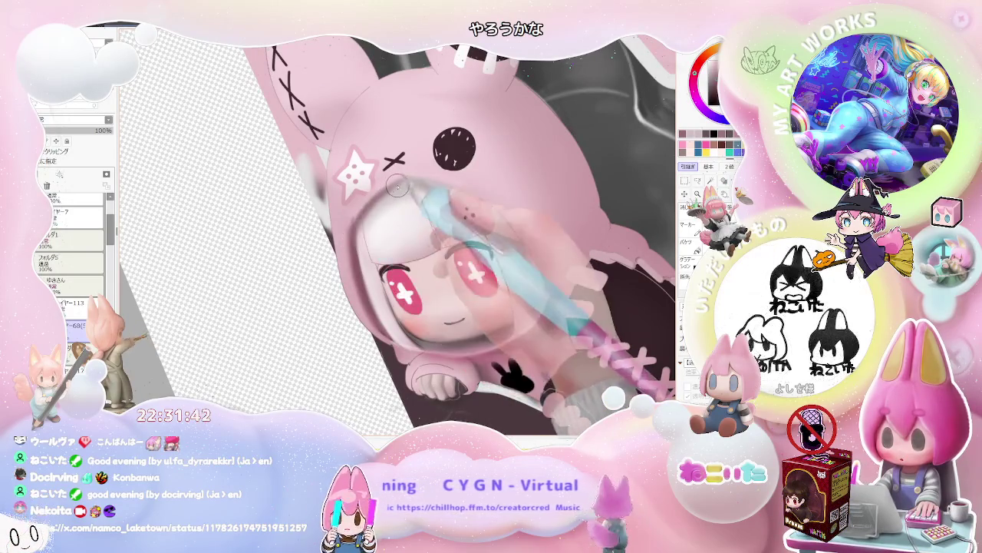
pyautogui.scroll(-1, 413, 181)
pyautogui.scroll(-1, 413, 180)
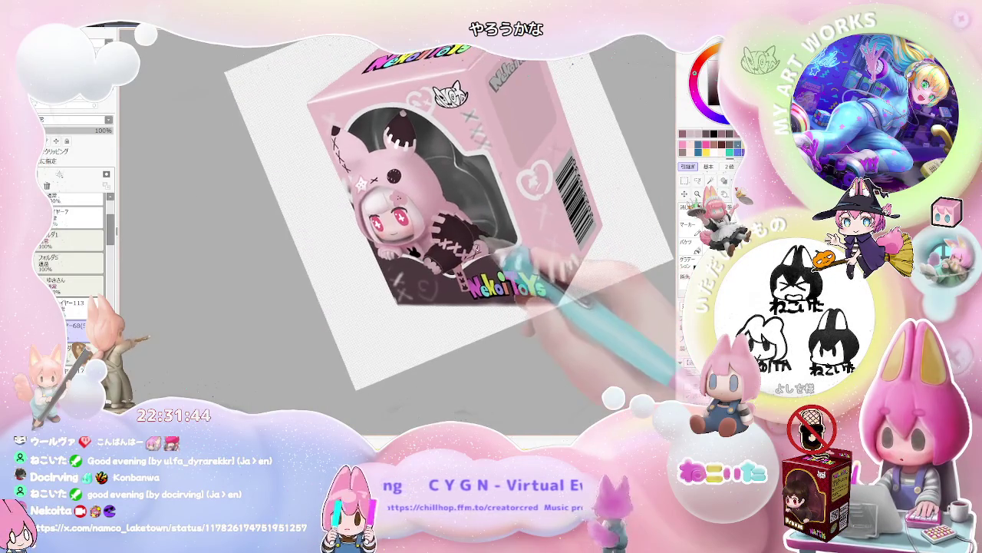
pyautogui.scroll(1, 345, 199)
pyautogui.scroll(1, 346, 200)
pyautogui.scroll(1, 346, 200)
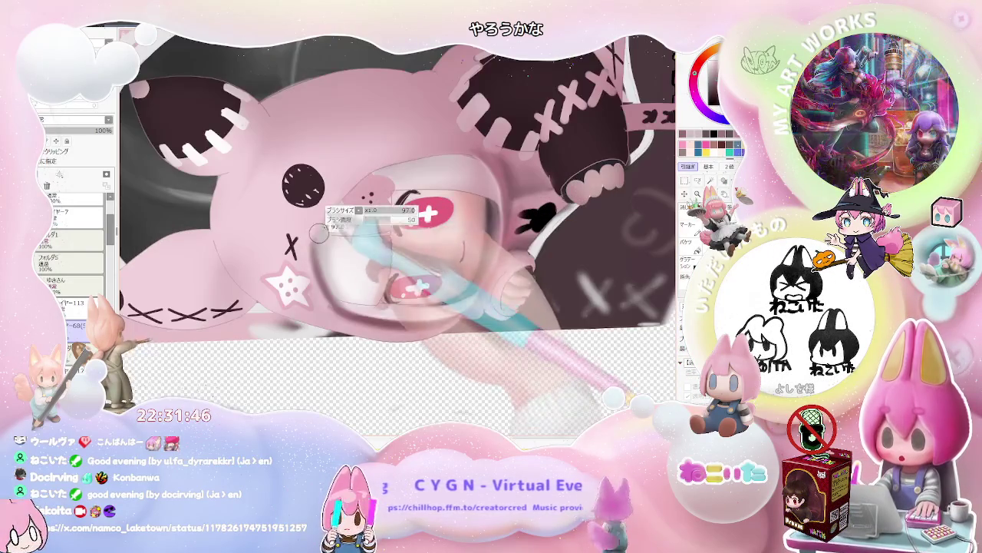
pyautogui.scroll(-1, 344, 197)
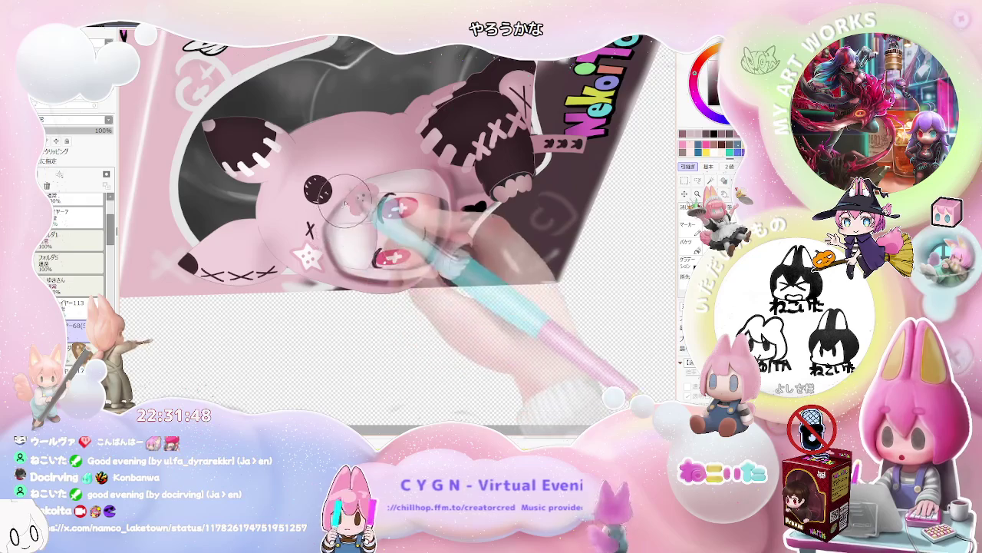
pyautogui.scroll(-1, 349, 203)
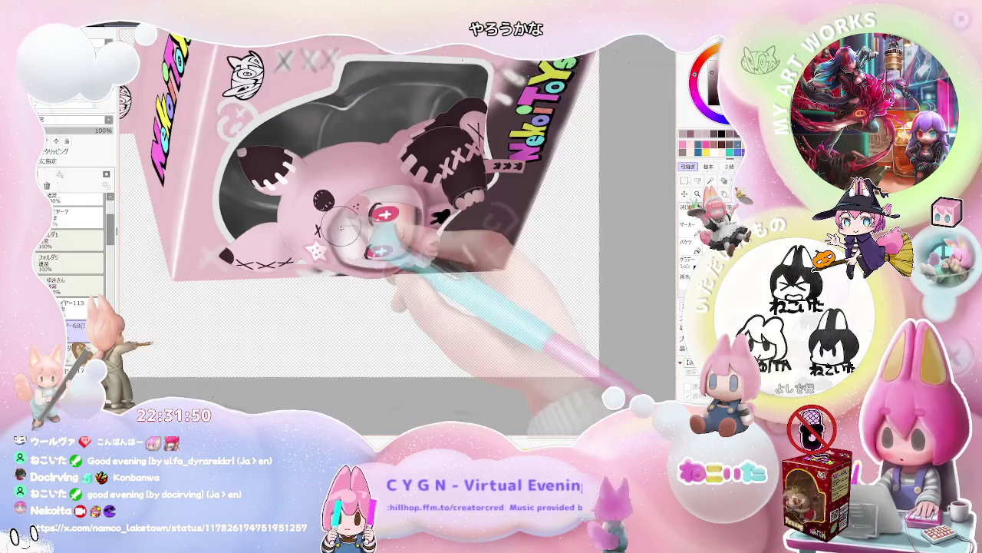
pyautogui.scroll(-1, 361, 219)
pyautogui.scroll(-1, 384, 241)
pyautogui.scroll(-1, 438, 269)
pyautogui.scroll(2, 414, 245)
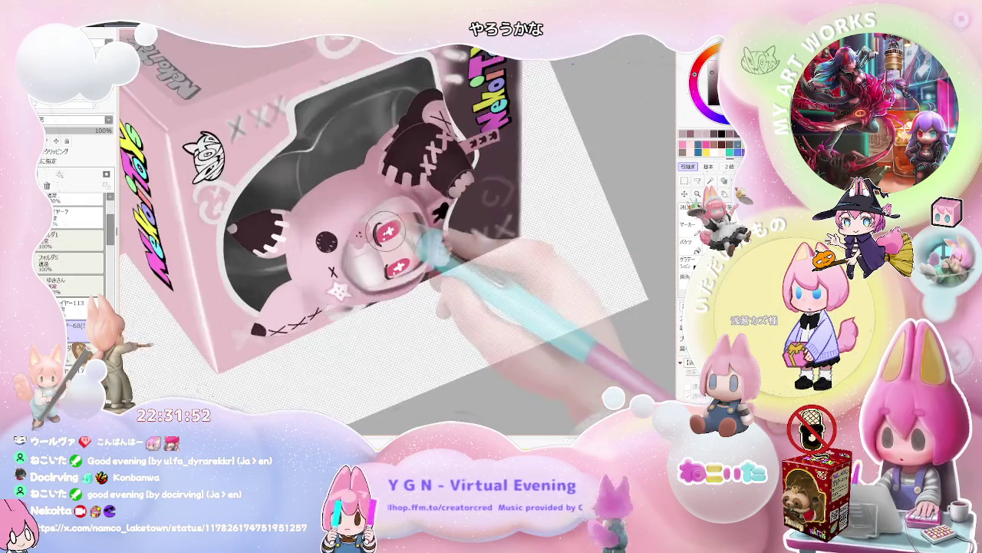
pyautogui.scroll(1, 368, 230)
pyautogui.scroll(1, 349, 220)
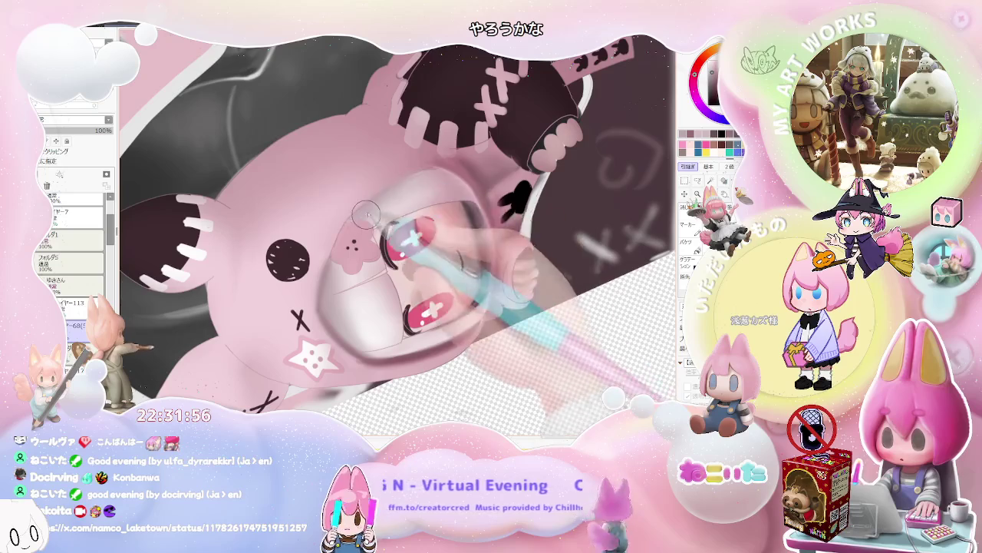
pyautogui.scroll(-1, 399, 184)
pyautogui.scroll(-1, 414, 207)
pyautogui.scroll(-1, 445, 230)
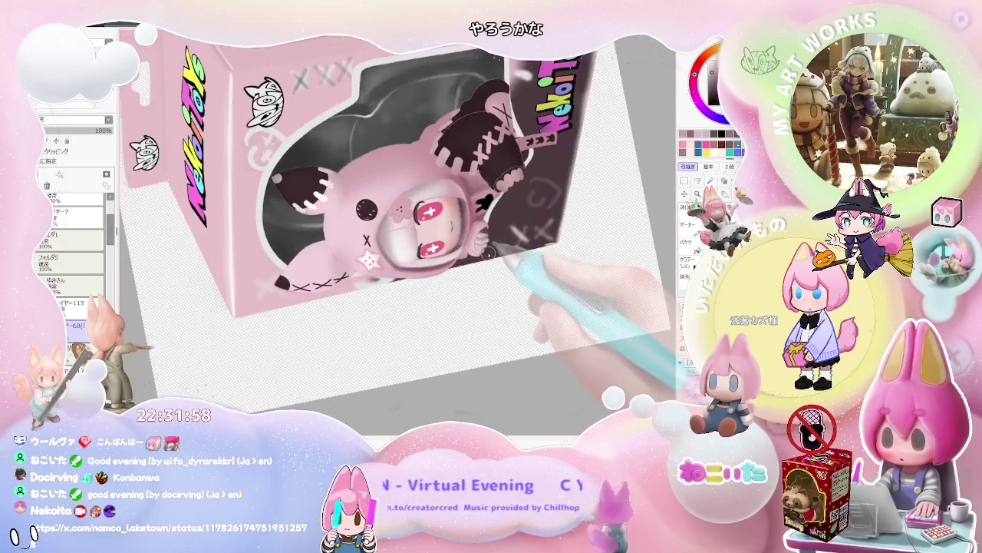
pyautogui.scroll(-1, 482, 263)
pyautogui.scroll(1, 460, 260)
pyautogui.scroll(1, 419, 259)
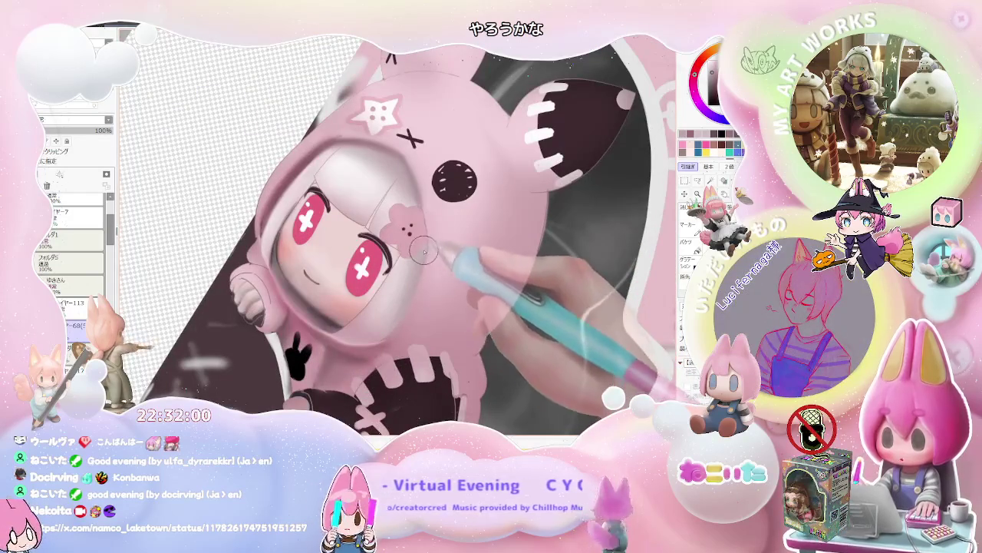
pyautogui.scroll(-1, 409, 294)
pyautogui.scroll(-1, 415, 293)
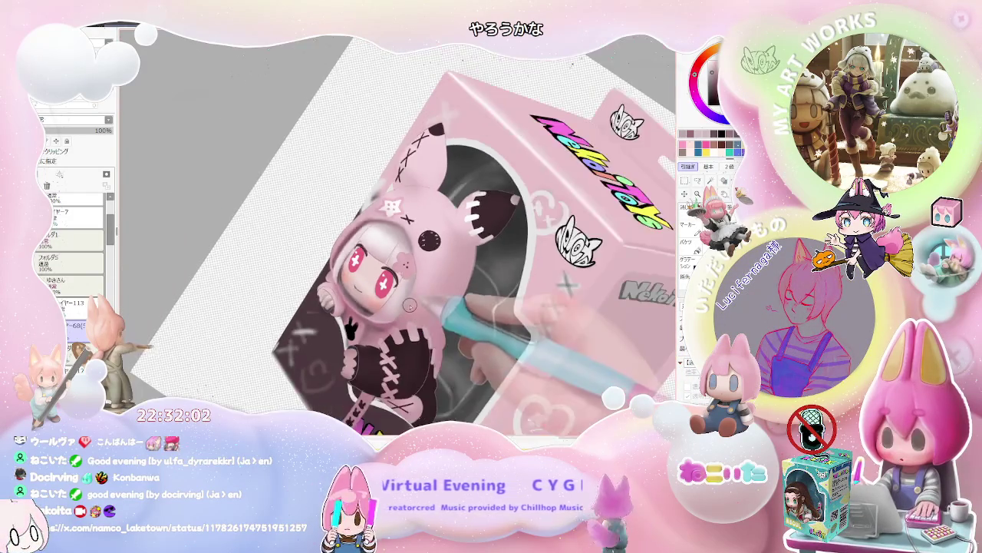
pyautogui.scroll(-1, 420, 292)
pyautogui.scroll(-1, 428, 291)
pyautogui.scroll(1, 414, 298)
pyautogui.scroll(1, 391, 307)
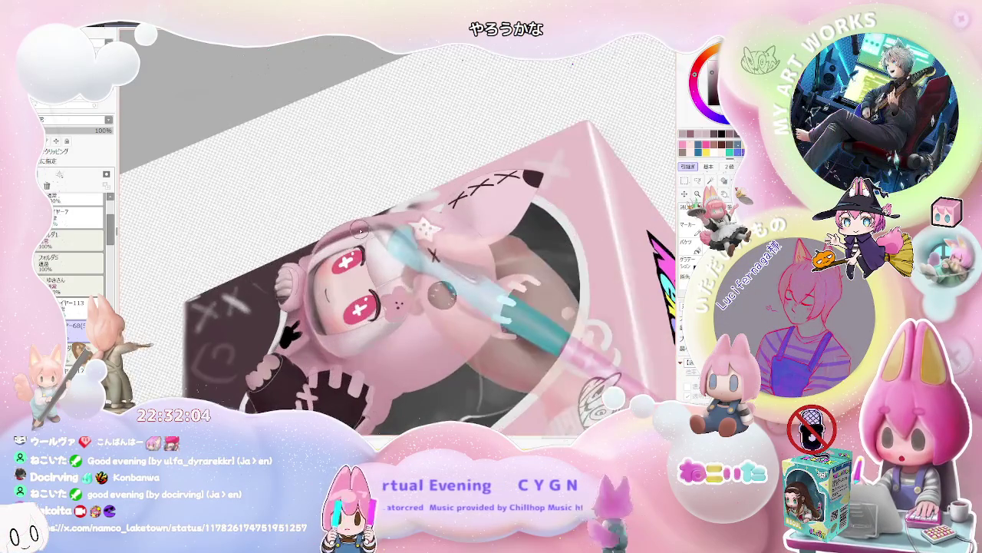
pyautogui.scroll(1, 360, 320)
pyautogui.scroll(1, 337, 337)
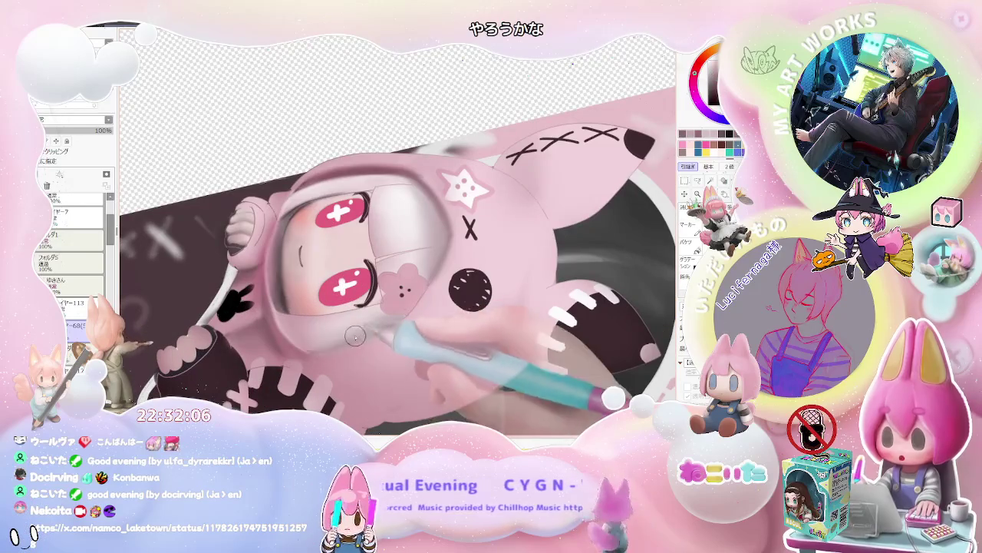
pyautogui.scroll(-1, 406, 315)
pyautogui.scroll(1, 361, 330)
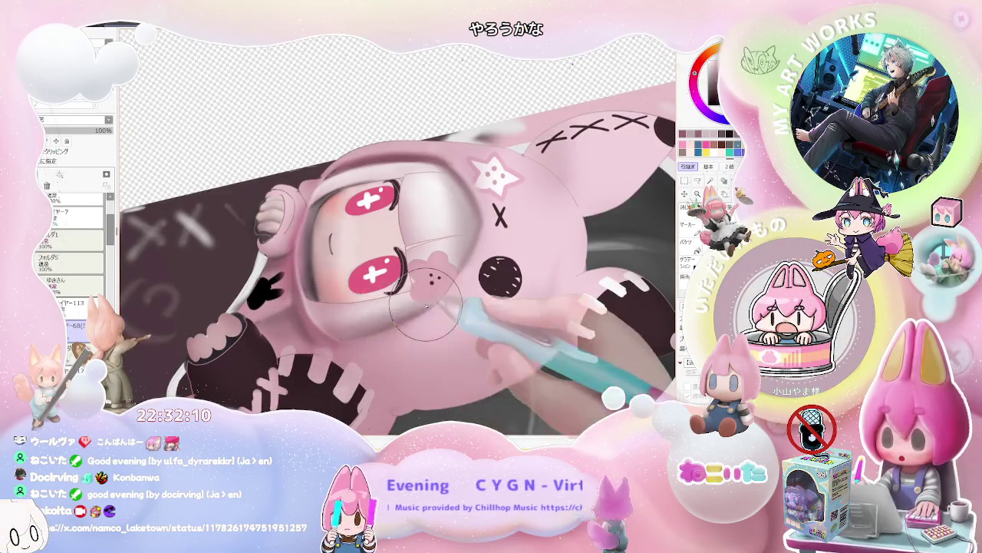
pyautogui.scroll(-1, 426, 307)
pyautogui.scroll(-1, 423, 303)
pyautogui.scroll(2, 419, 291)
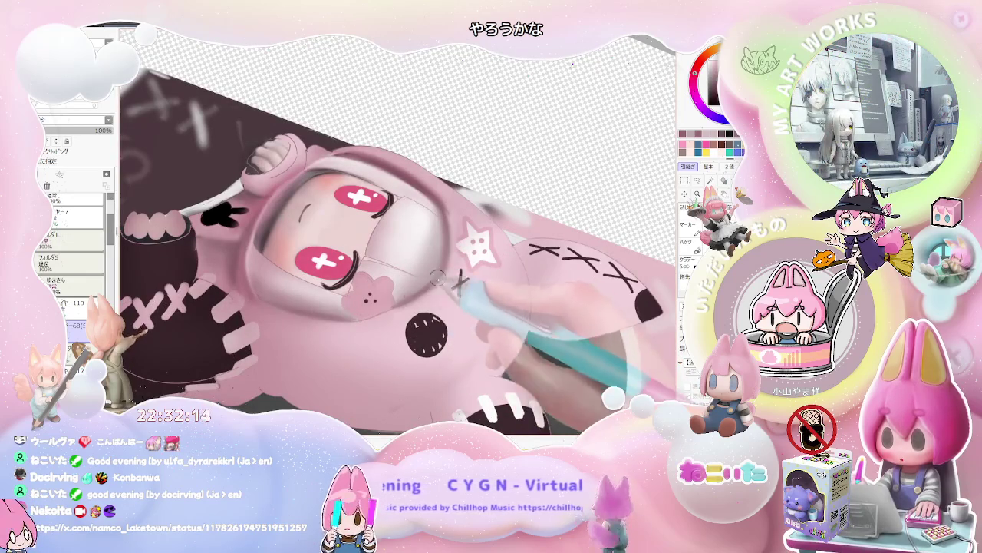
pyautogui.scroll(-1, 444, 257)
pyautogui.scroll(-1, 444, 256)
pyautogui.scroll(-1, 444, 256)
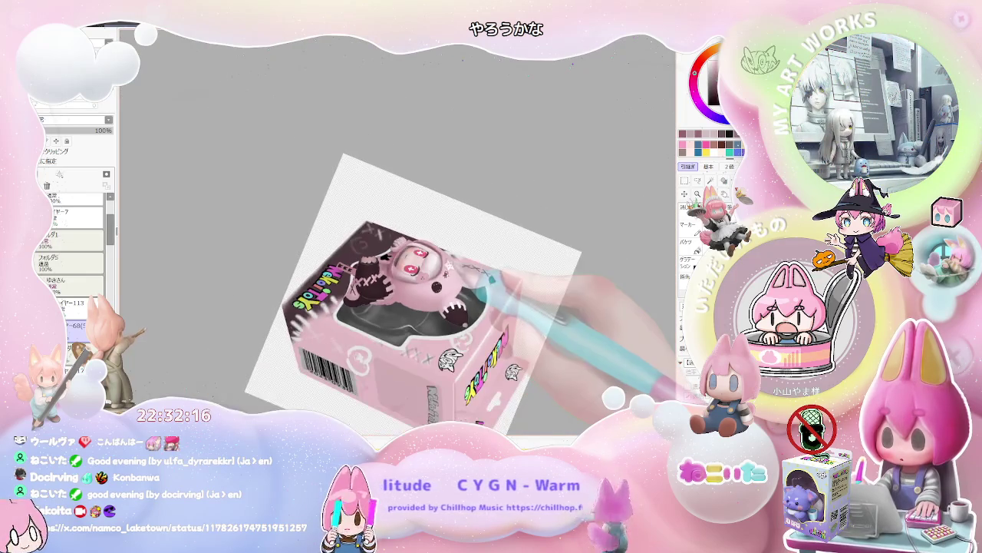
# Alternate zooming between the face and whole box for touch-ups, then turn the view back upright.
pyautogui.scroll(1, 396, 282)
pyautogui.scroll(1, 396, 282)
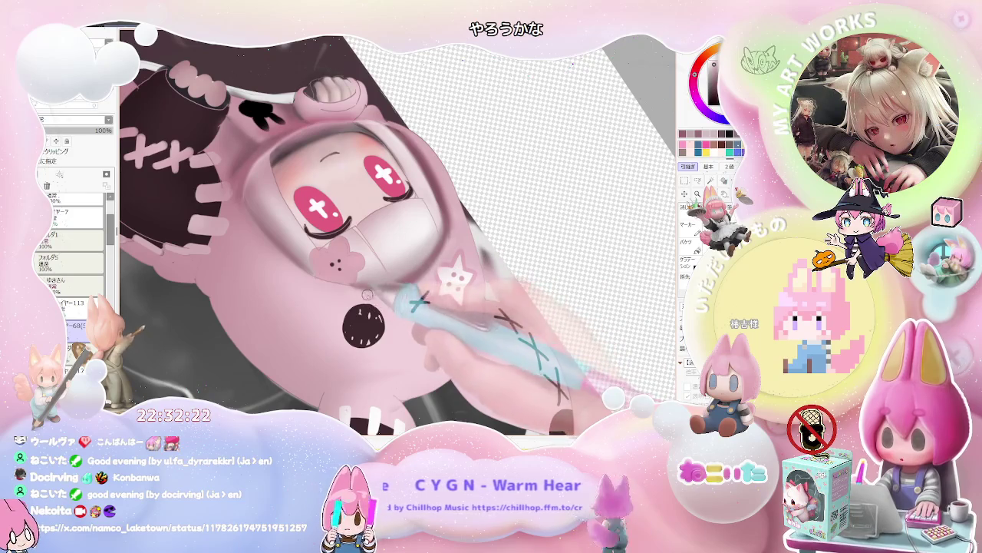
pyautogui.scroll(-1, 423, 278)
pyautogui.scroll(-1, 423, 278)
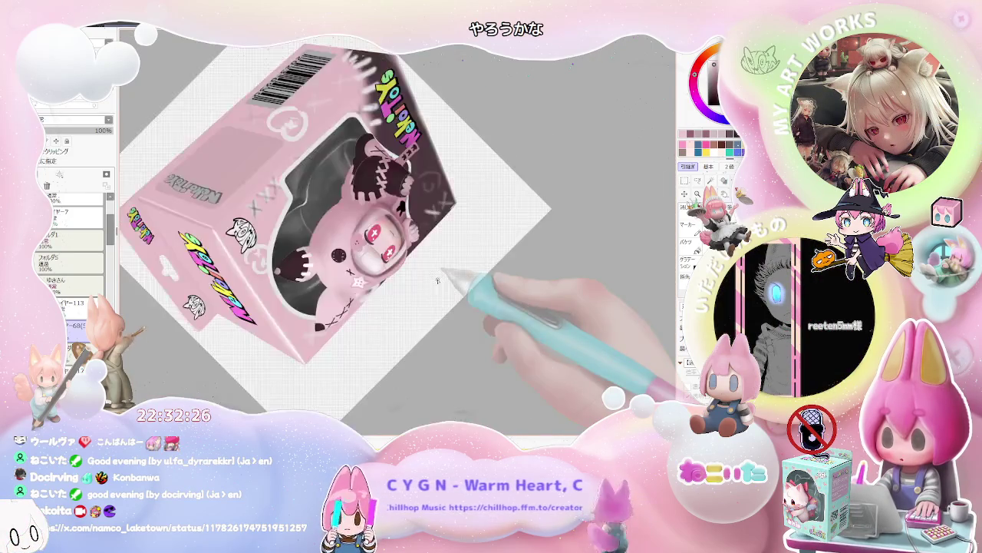
pyautogui.scroll(2, 437, 280)
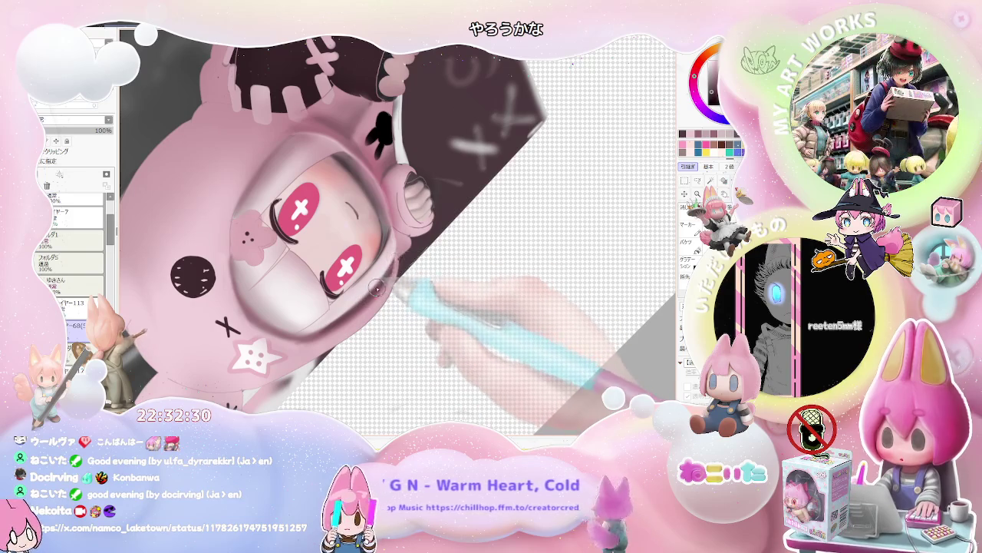
pyautogui.scroll(-1, 354, 311)
pyautogui.scroll(-1, 361, 315)
pyautogui.scroll(-1, 364, 322)
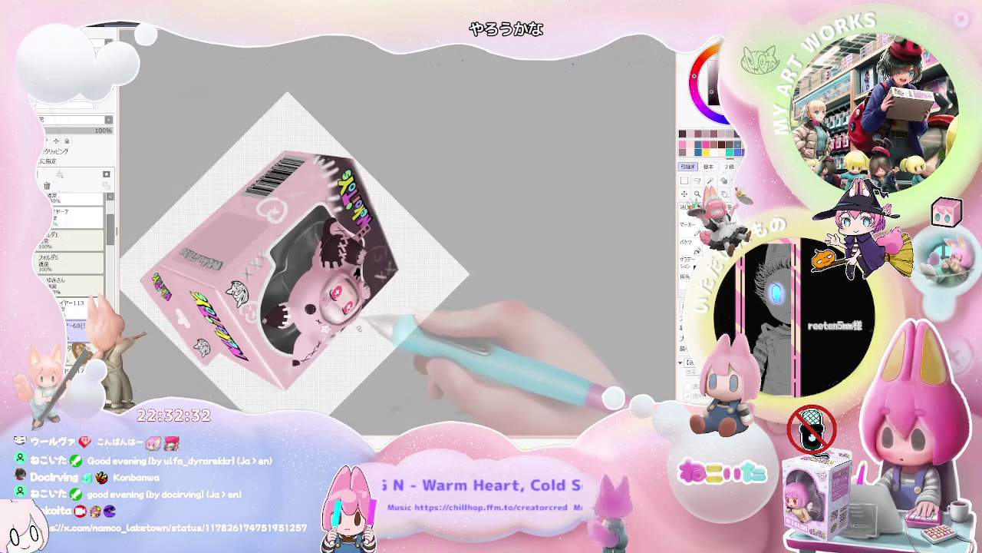
pyautogui.scroll(-1, 398, 321)
pyautogui.scroll(1, 399, 321)
pyautogui.scroll(1, 388, 330)
pyautogui.scroll(1, 380, 342)
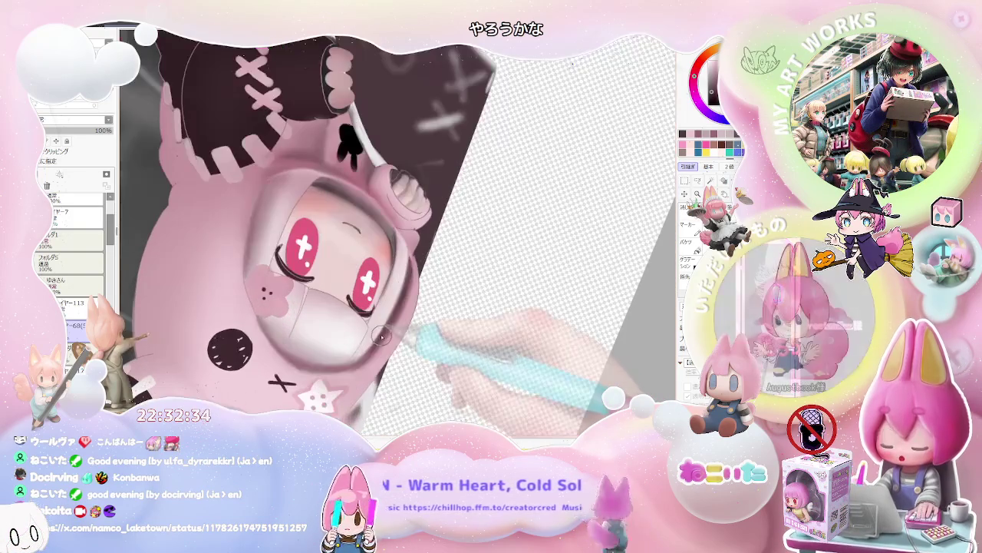
pyautogui.scroll(-1, 357, 363)
pyautogui.scroll(-1, 361, 322)
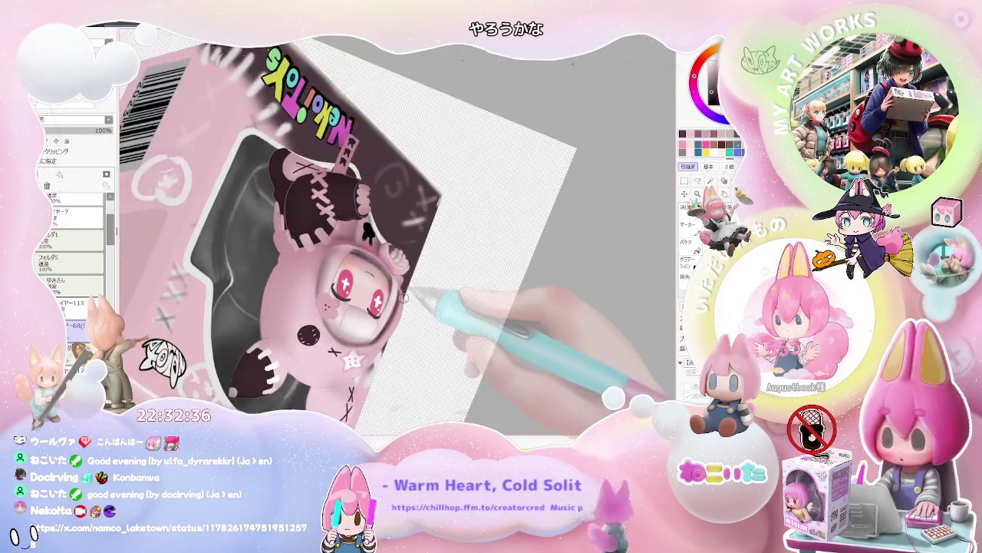
pyautogui.scroll(-1, 403, 304)
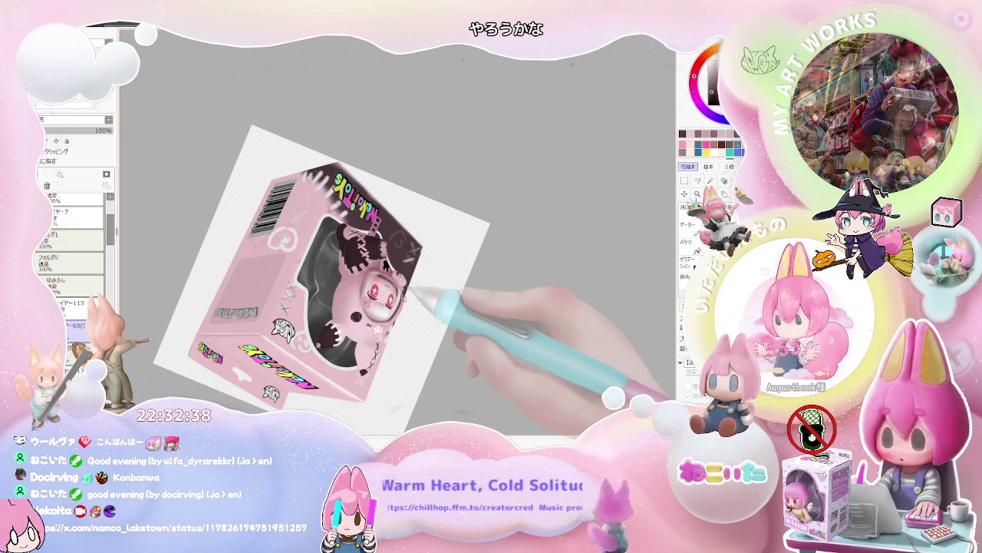
pyautogui.scroll(1, 361, 276)
pyautogui.scroll(2, 313, 244)
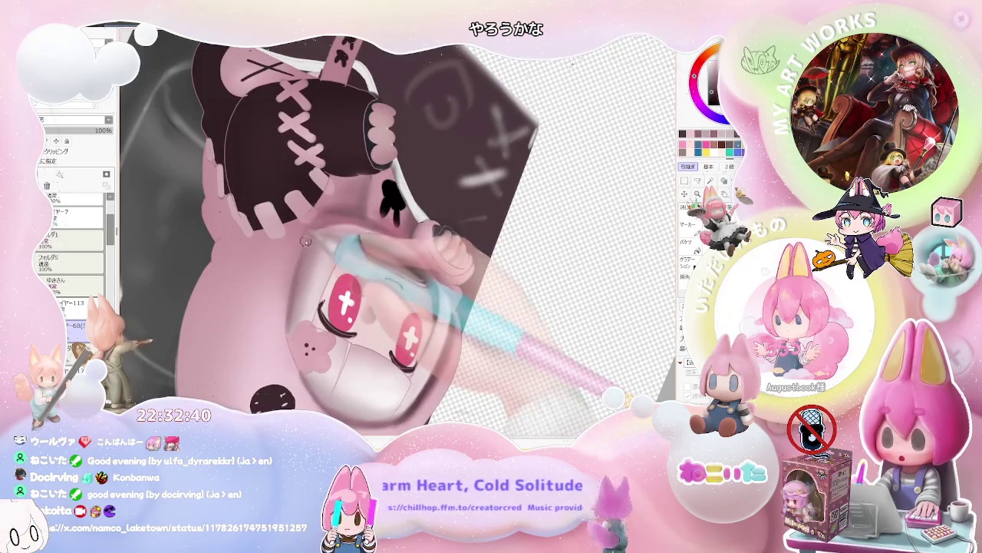
pyautogui.scroll(-1, 327, 224)
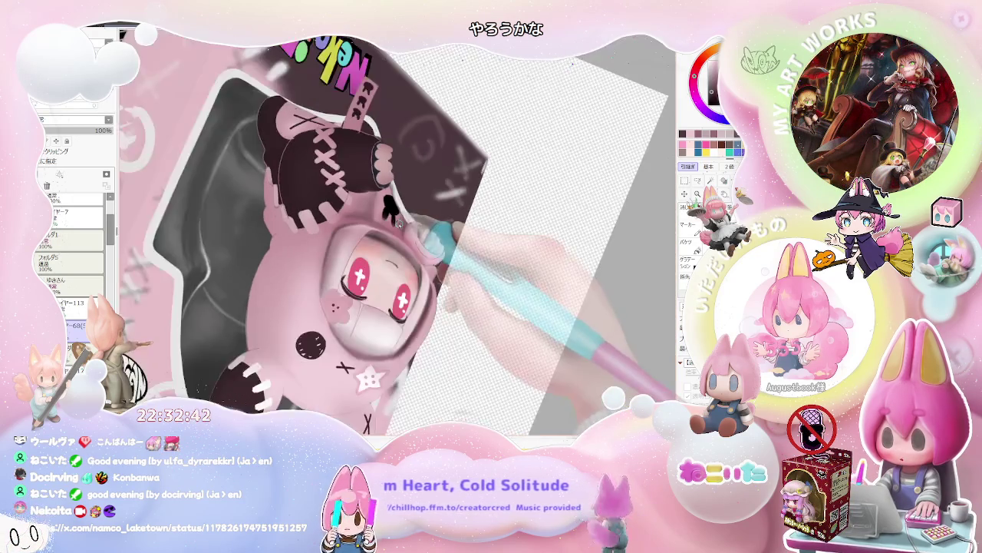
pyautogui.scroll(-1, 361, 221)
pyautogui.scroll(-1, 395, 217)
pyautogui.press('Delete')
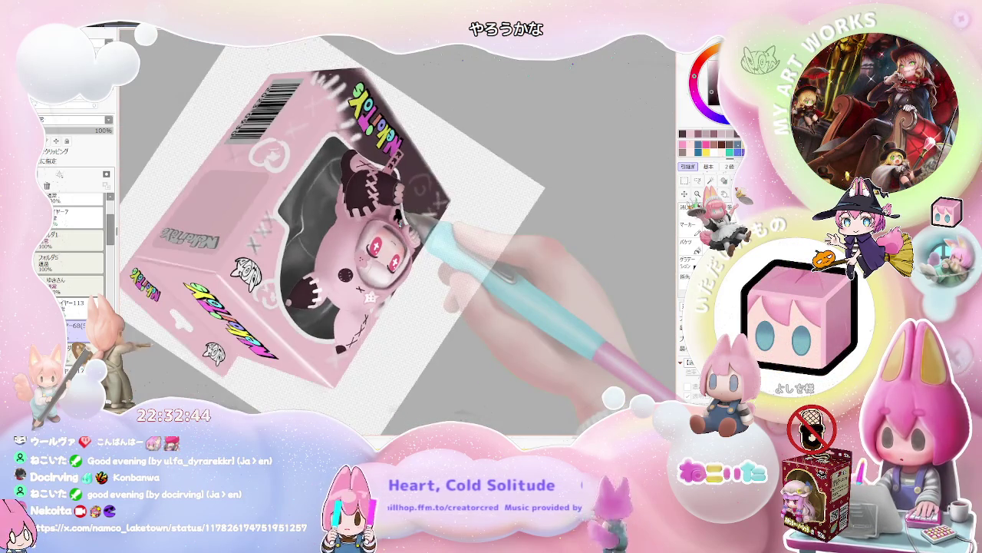
pyautogui.press('Delete')
pyautogui.press('Delete')
pyautogui.press('Delete')
pyautogui.press('Delete')
pyautogui.scroll(1, 407, 221)
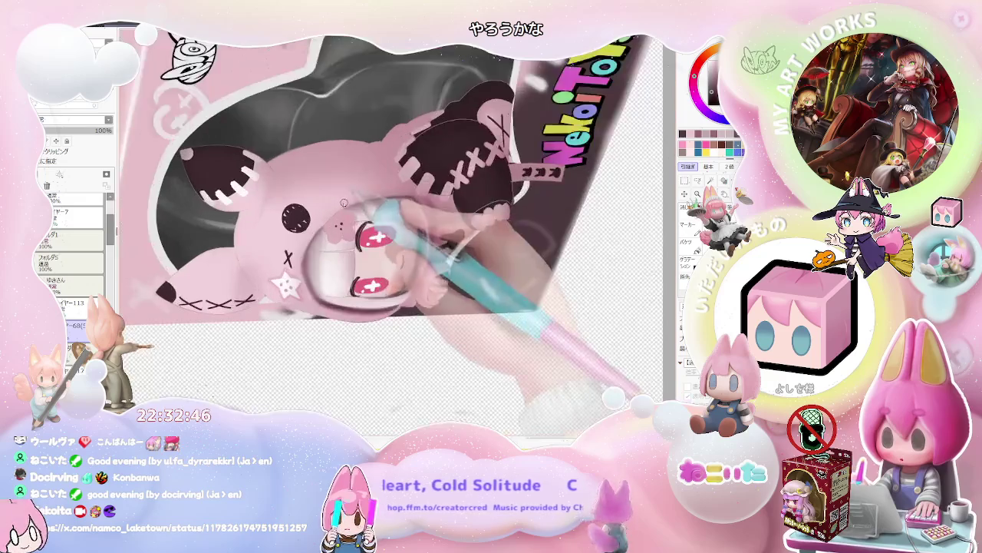
pyautogui.scroll(1, 368, 215)
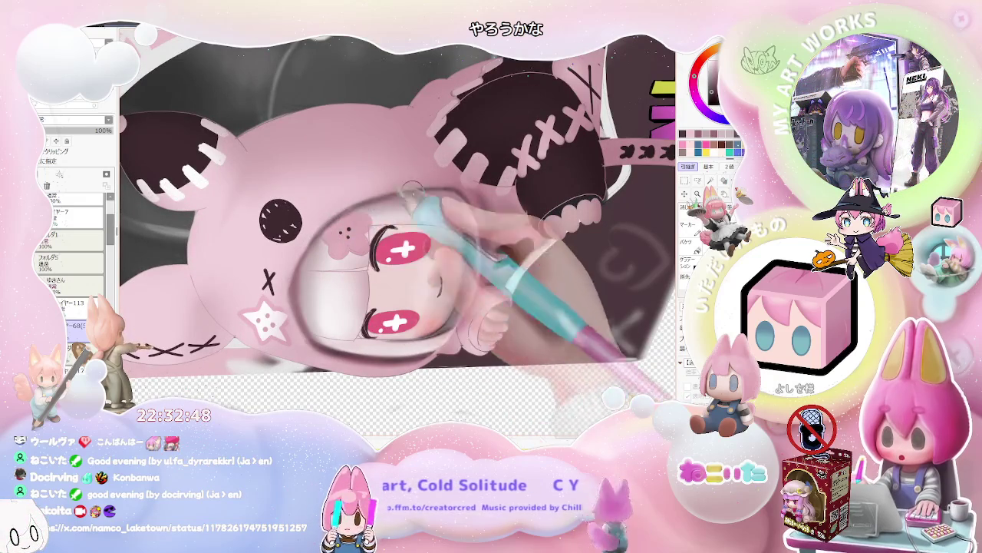
pyautogui.scroll(-2, 348, 209)
pyautogui.scroll(-1, 349, 209)
pyautogui.scroll(1, 361, 215)
pyautogui.scroll(1, 322, 223)
pyautogui.scroll(2, 360, 253)
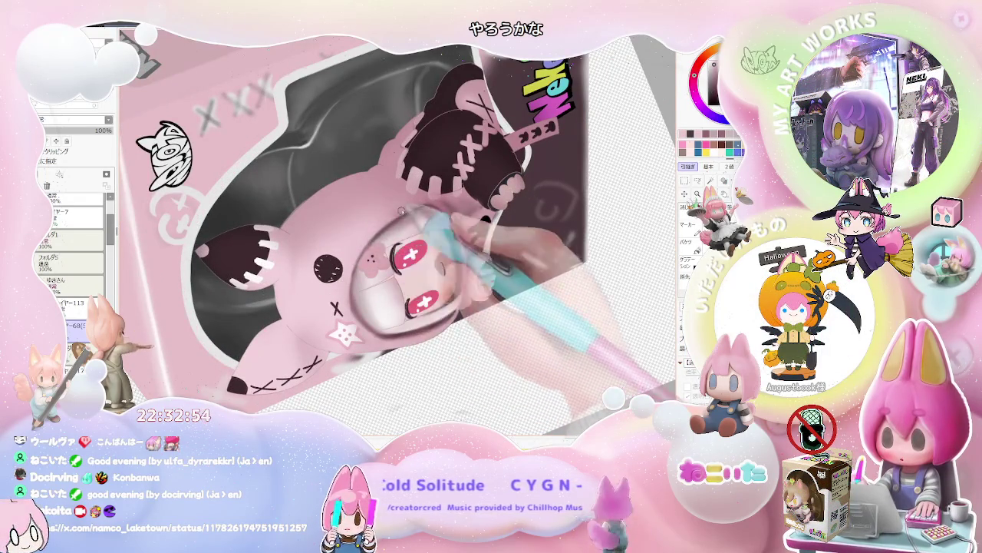
pyautogui.scroll(-2, 396, 215)
pyautogui.scroll(2, 414, 211)
pyautogui.scroll(-1, 445, 204)
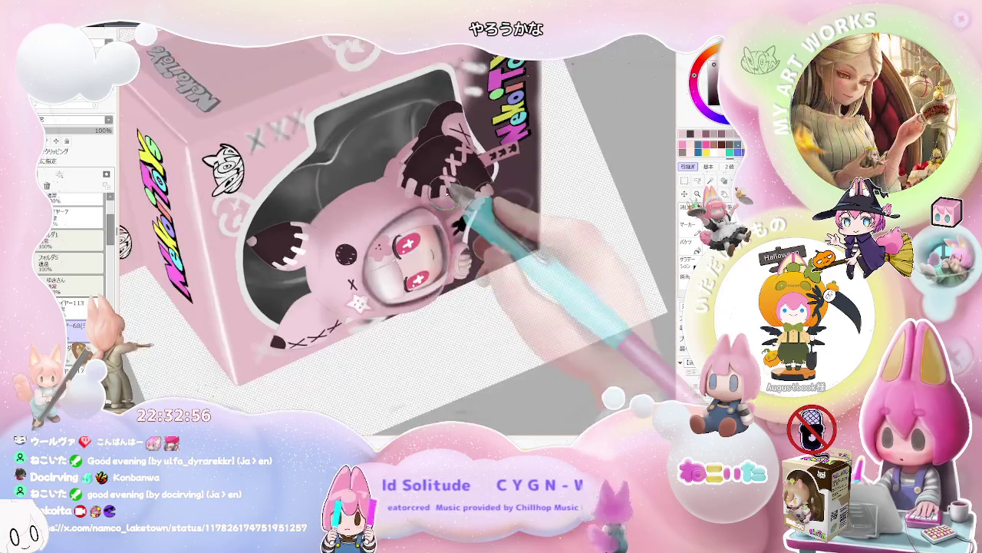
pyautogui.scroll(-2, 445, 196)
pyautogui.press('End')
pyautogui.press('End')
pyautogui.press('Home')
pyautogui.scroll(1, 415, 254)
pyautogui.scroll(2, 390, 237)
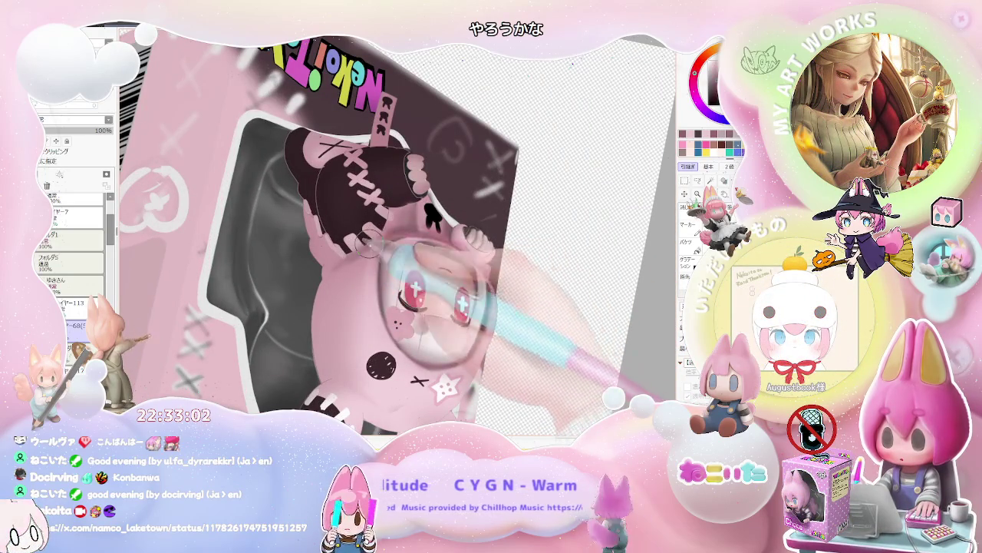
pyautogui.press('Home')
pyautogui.scroll(-2, 321, 287)
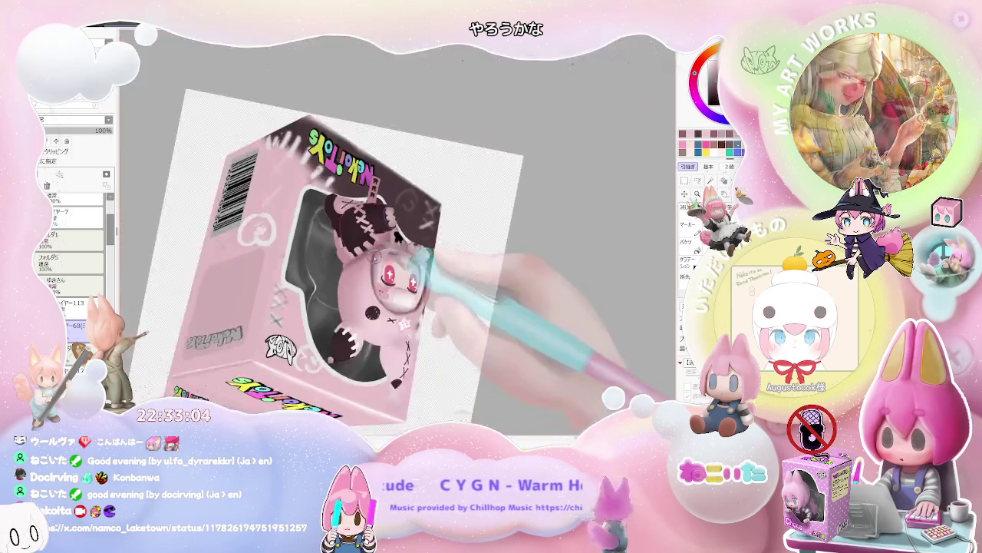
pyautogui.press('End')
pyautogui.scroll(2, 357, 258)
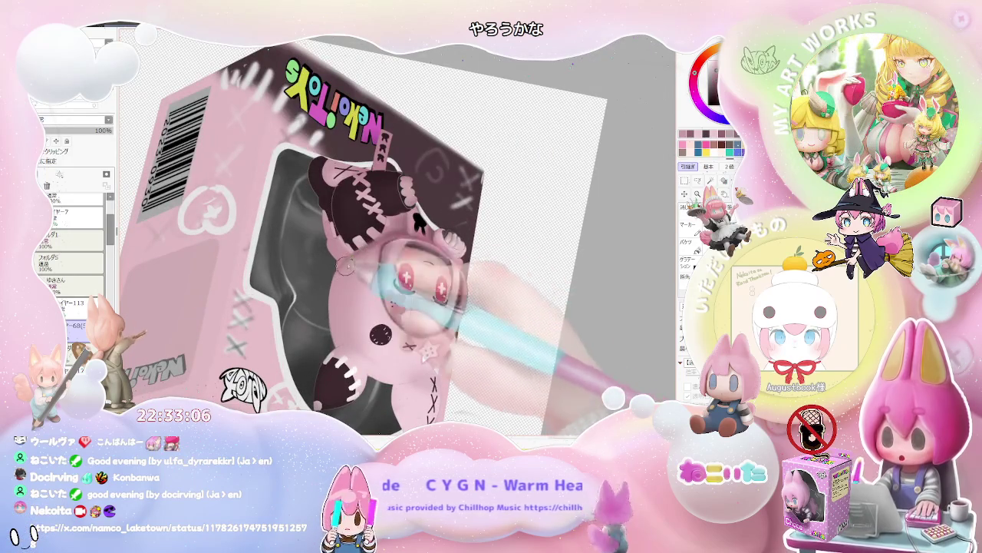
pyautogui.press('Home')
pyautogui.scroll(-2, 340, 272)
pyautogui.press('End')
pyautogui.press('End')
pyautogui.scroll(1, 460, 306)
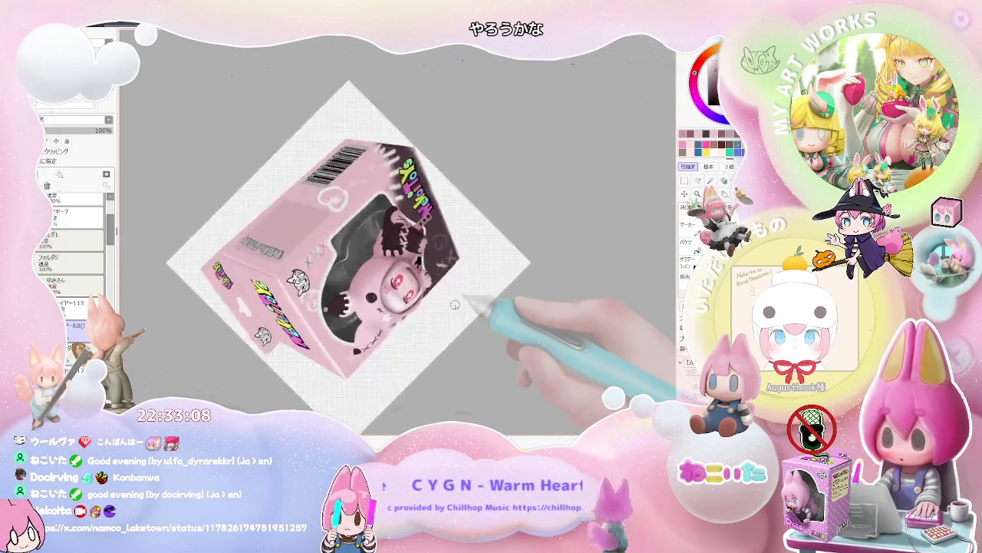
pyautogui.press('End')
pyautogui.scroll(1, 460, 306)
pyautogui.press('End')
pyautogui.scroll(2, 430, 276)
pyautogui.scroll(1, 384, 238)
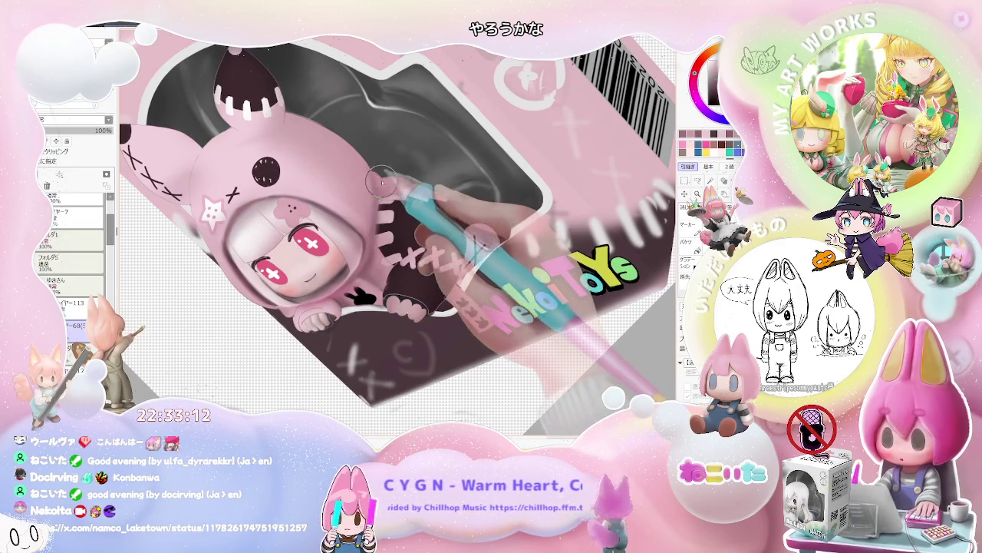
pyautogui.scroll(-2, 384, 185)
pyautogui.scroll(-2, 415, 189)
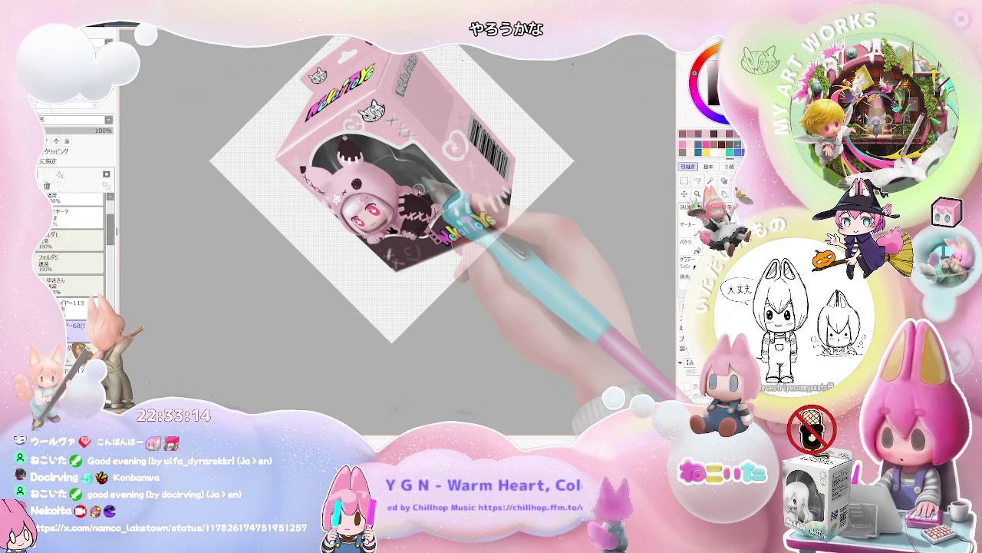
pyautogui.press('Delete')
pyautogui.press('Delete')
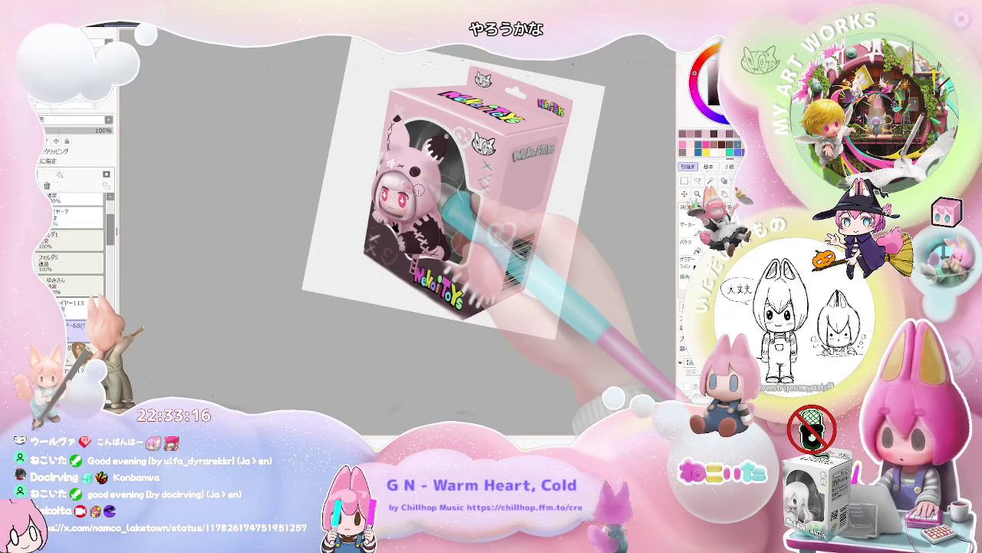
pyautogui.scroll(2, 417, 191)
pyautogui.scroll(2, 419, 188)
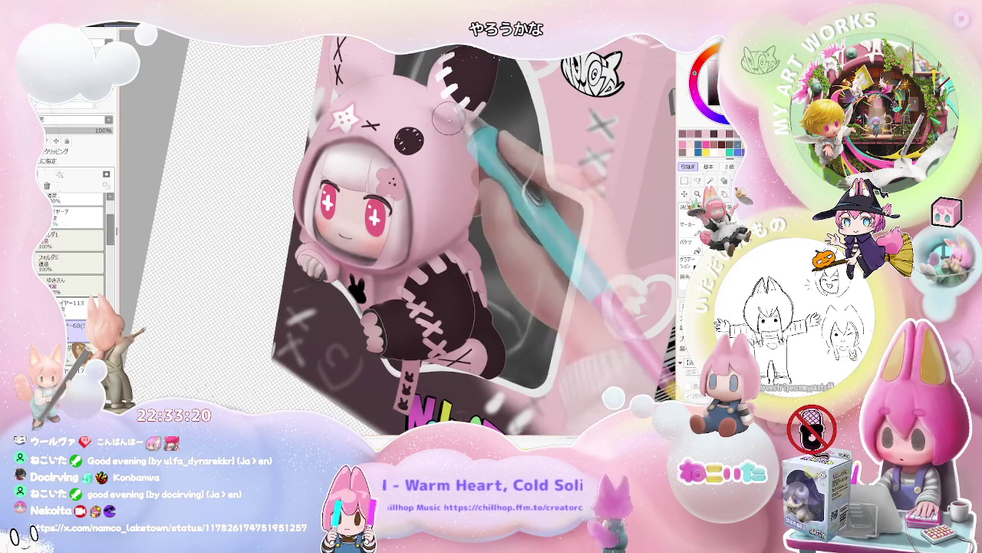
pyautogui.scroll(-1, 482, 121)
pyautogui.press('Delete')
pyautogui.scroll(1, 394, 180)
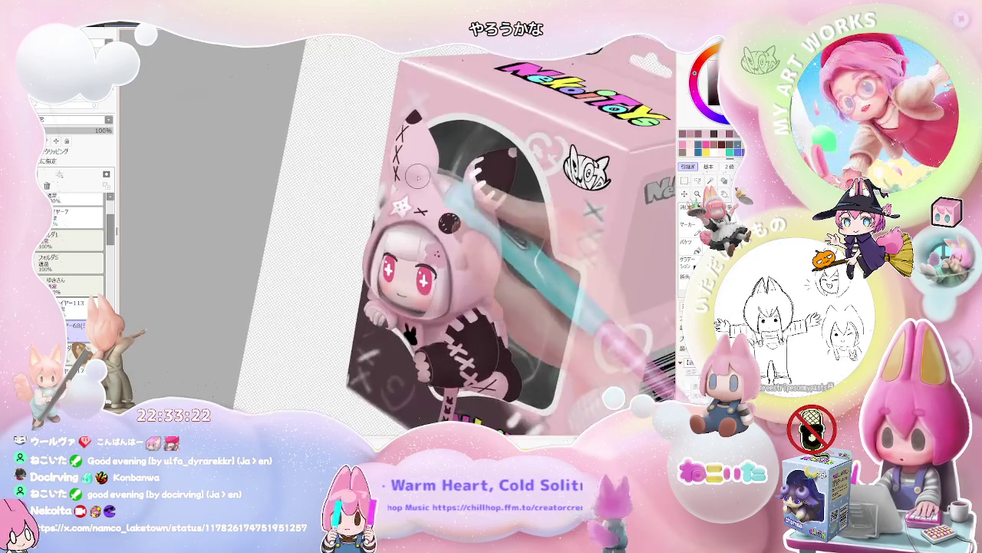
pyautogui.scroll(1, 395, 181)
pyautogui.scroll(-1, 438, 175)
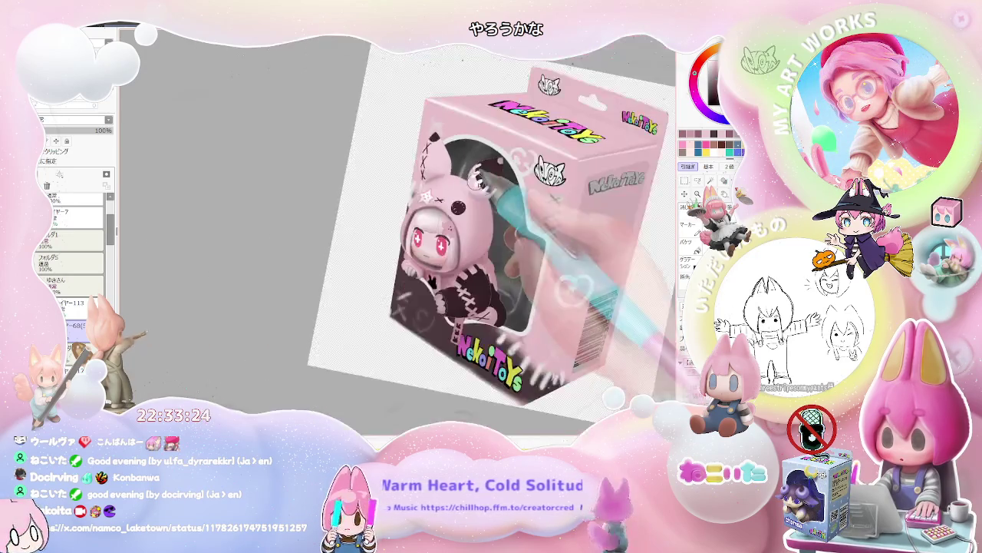
pyautogui.scroll(-1, 437, 175)
pyautogui.press('Delete')
pyautogui.press('Delete')
pyautogui.scroll(-1, 437, 175)
pyautogui.press('Home')
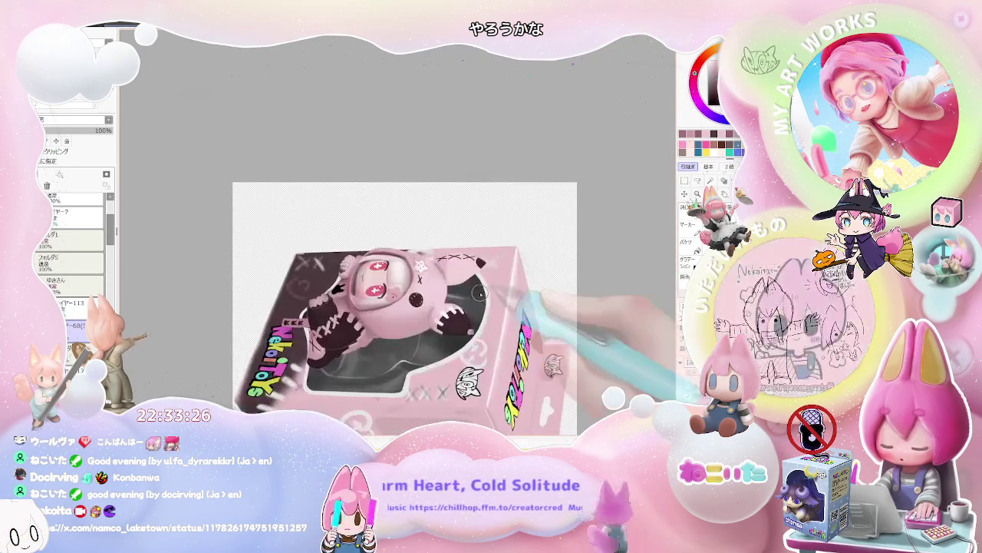
pyautogui.scroll(1, 427, 265)
pyautogui.scroll(1, 427, 265)
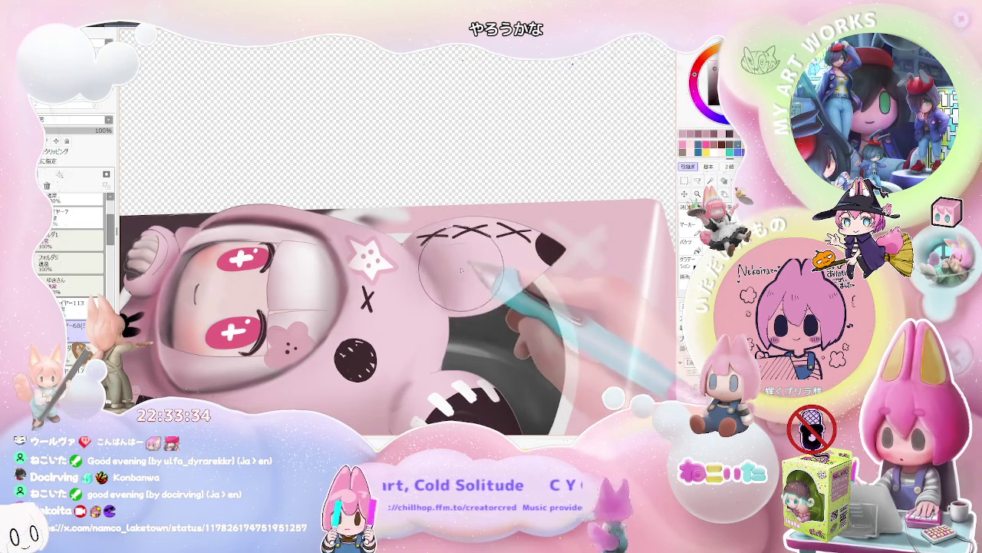
pyautogui.scroll(-2, 463, 273)
pyautogui.scroll(-2, 472, 300)
pyautogui.scroll(-1, 483, 329)
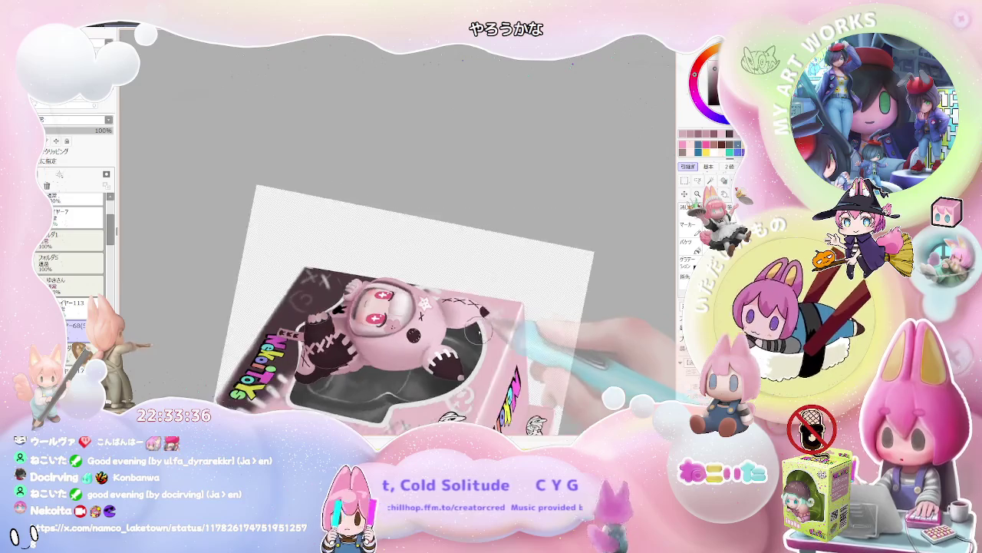
pyautogui.scroll(2, 482, 328)
pyautogui.scroll(2, 395, 324)
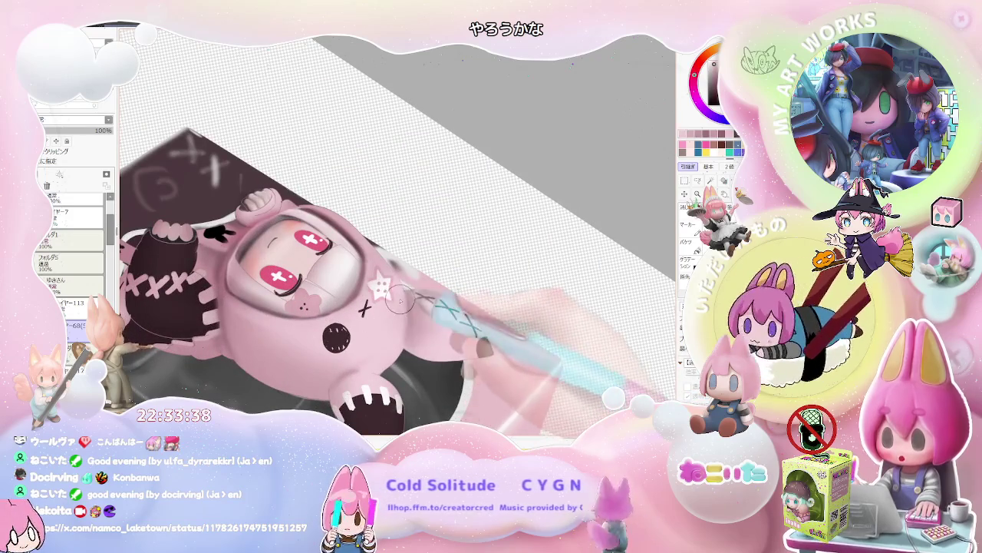
pyautogui.scroll(-2, 397, 340)
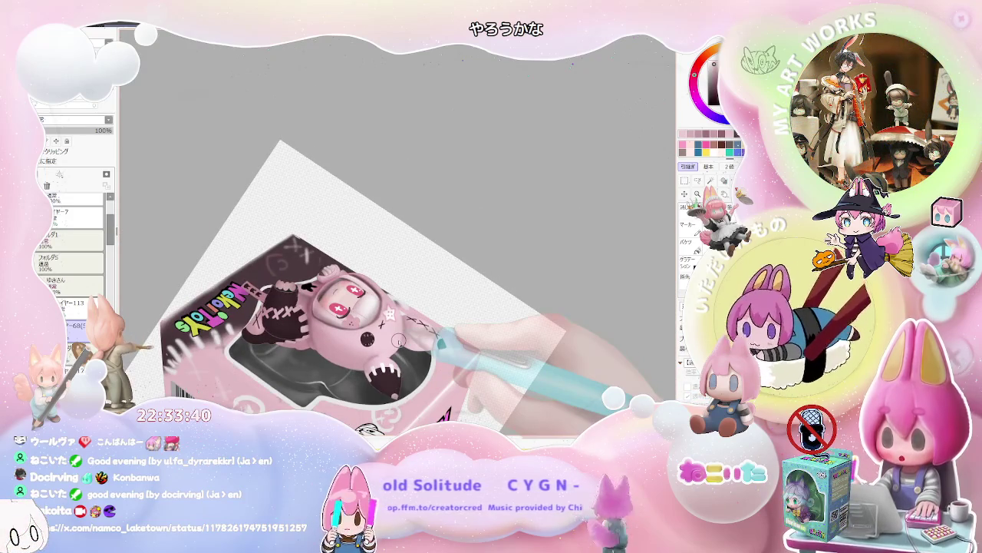
pyautogui.scroll(2, 398, 341)
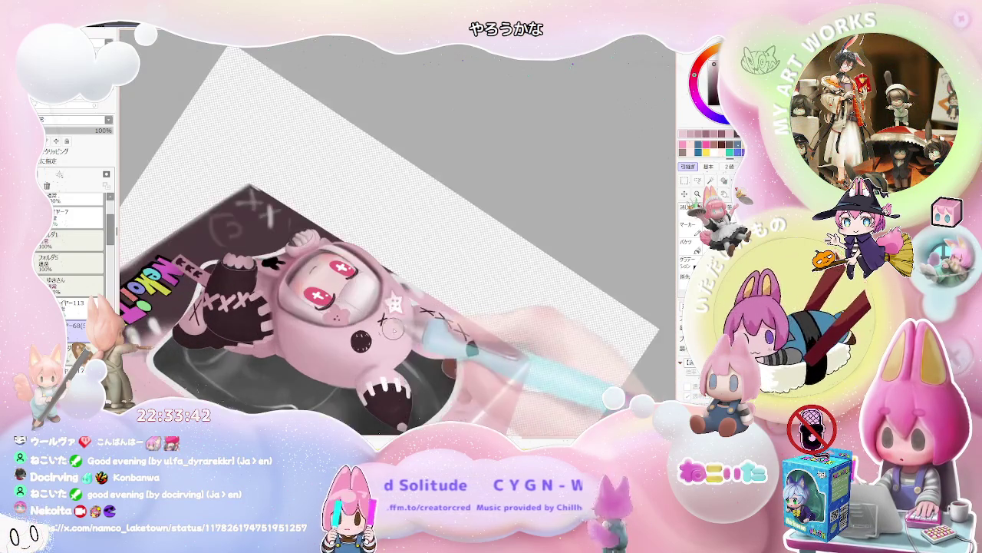
pyautogui.scroll(1, 402, 332)
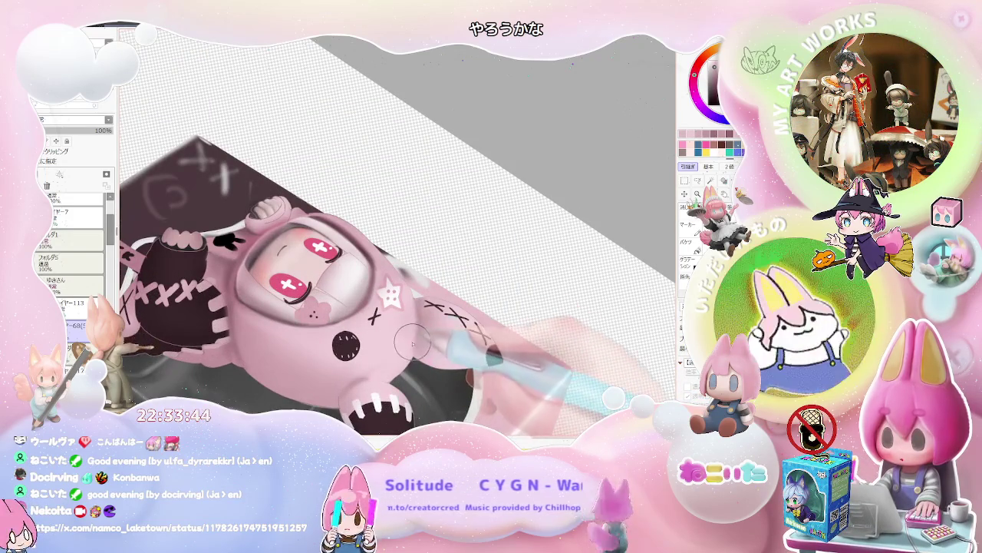
pyautogui.scroll(-1, 377, 375)
pyautogui.scroll(-1, 412, 367)
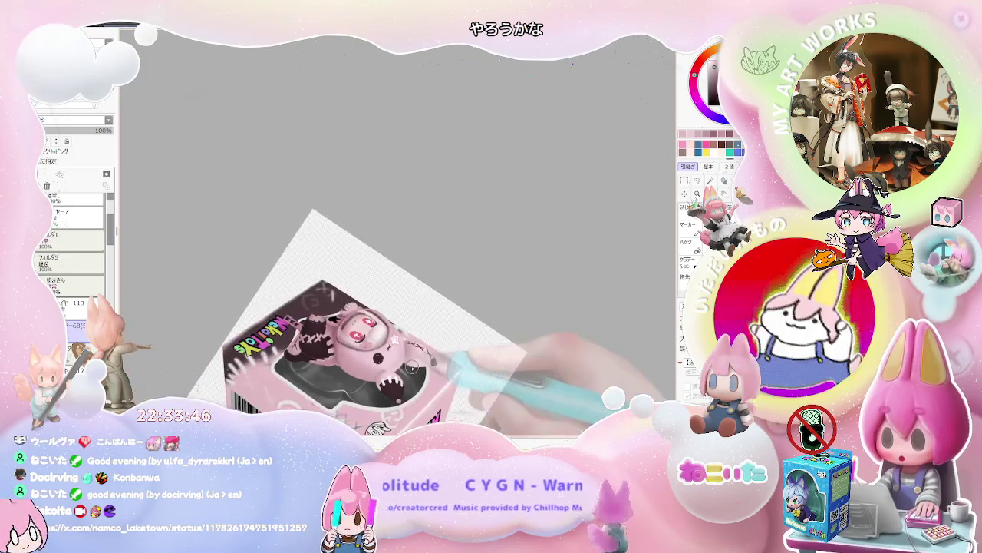
pyautogui.scroll(2, 410, 374)
pyautogui.scroll(2, 244, 247)
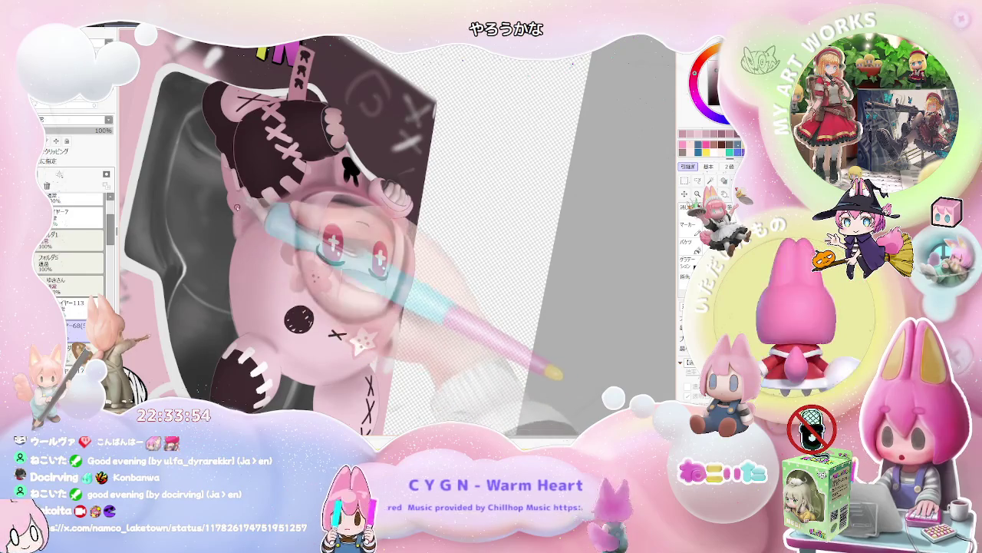
# Shrink the brush for fine detail and tilt the view counter-clockwise, zooming onto the paw.
pyautogui.press('[')
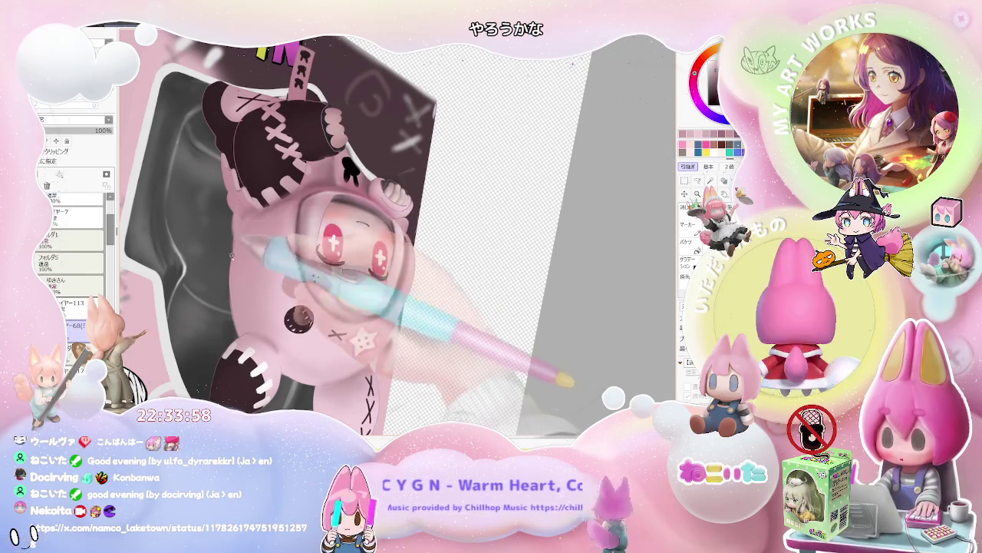
pyautogui.moveTo(255, 317); pyautogui.dragTo(445, 374)
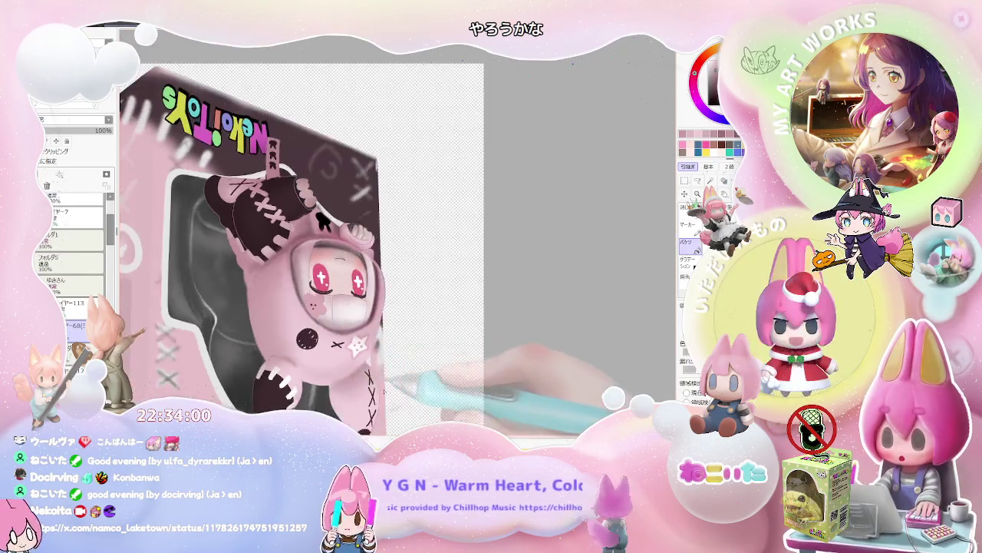
pyautogui.scroll(2, 445, 374)
pyautogui.scroll(2, 418, 353)
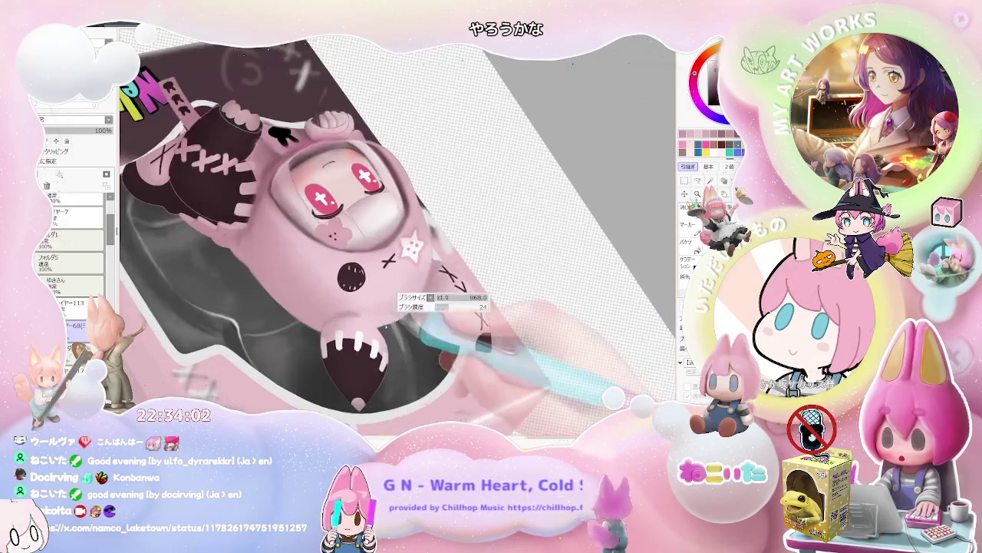
pyautogui.scroll(2, 383, 327)
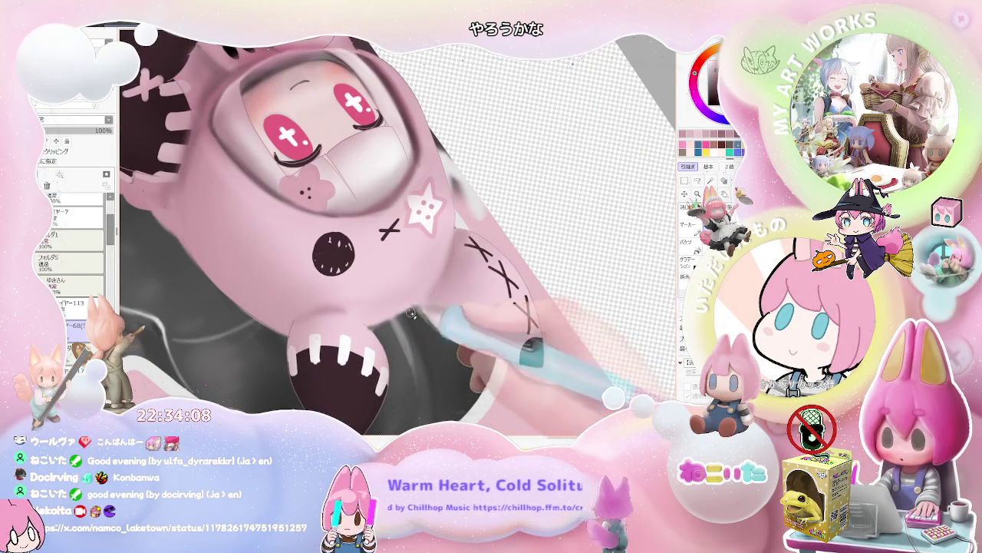
pyautogui.scroll(-2, 407, 316)
pyautogui.scroll(-2, 399, 311)
pyautogui.scroll(-1, 393, 307)
pyautogui.scroll(-1, 388, 305)
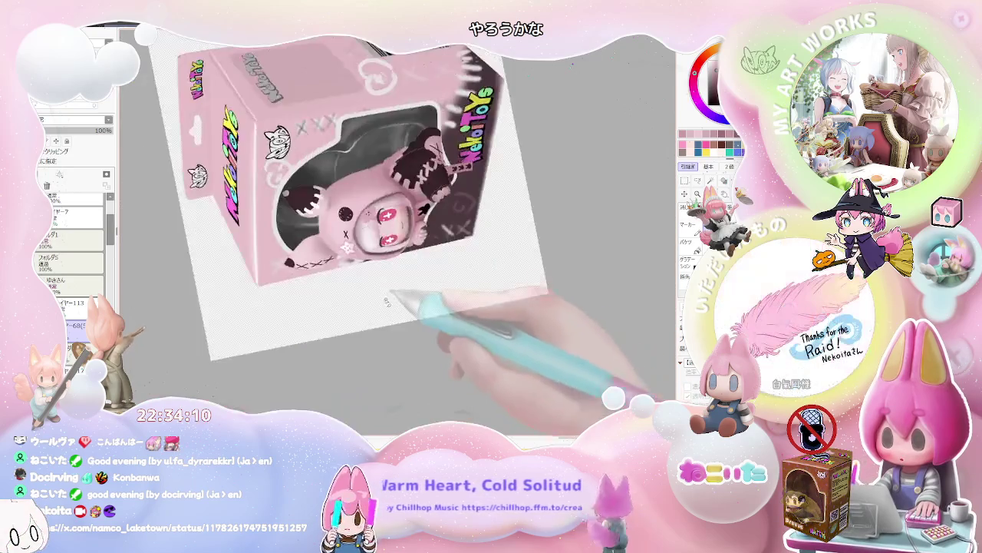
pyautogui.scroll(2, 386, 304)
pyautogui.scroll(2, 289, 192)
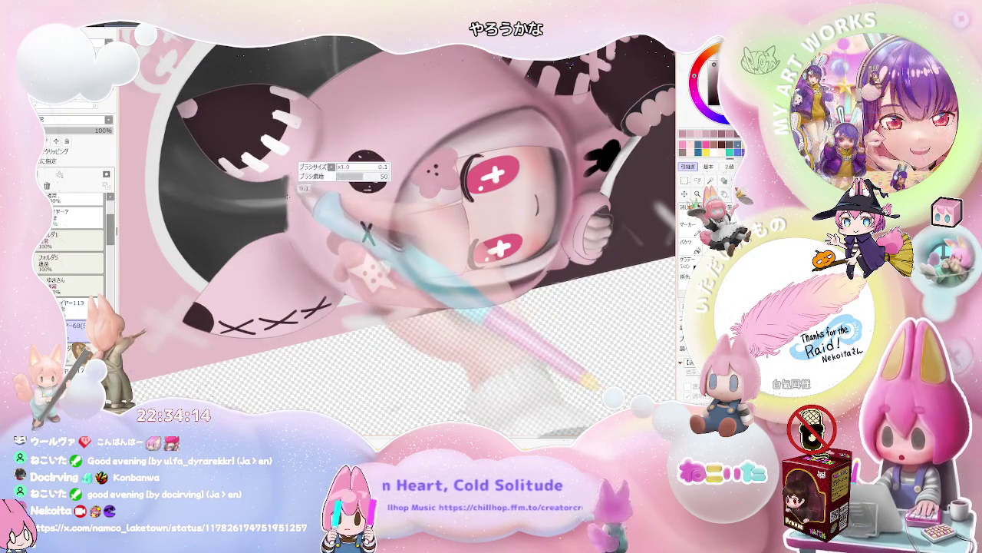
pyautogui.scroll(-2, 287, 227)
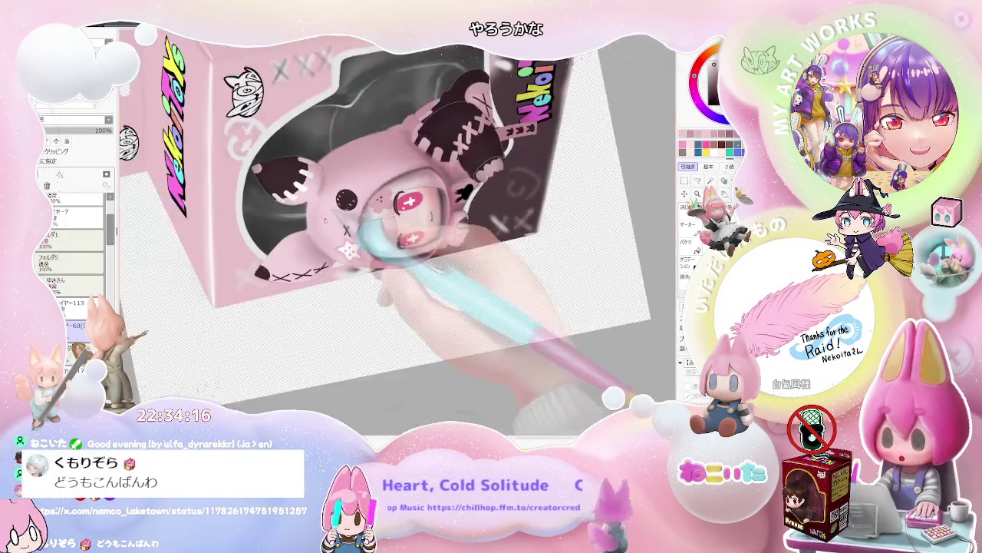
pyautogui.scroll(-1, 311, 219)
pyautogui.scroll(-2, 376, 245)
pyautogui.scroll(3, 360, 230)
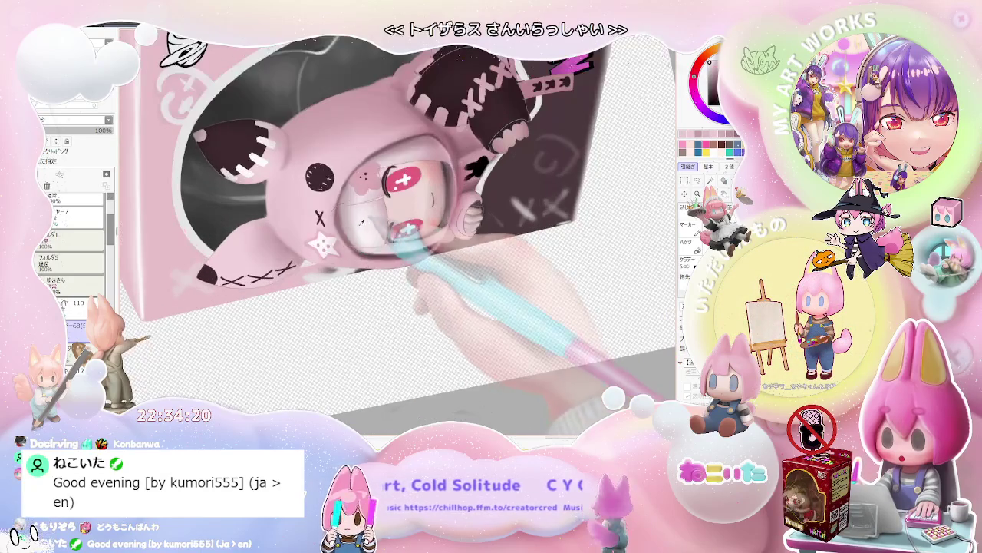
# Resize the brush and rotate the view about 90° counter-clockwise over the paw.
pyautogui.moveTo(294, 215); pyautogui.dragTo(330, 195)
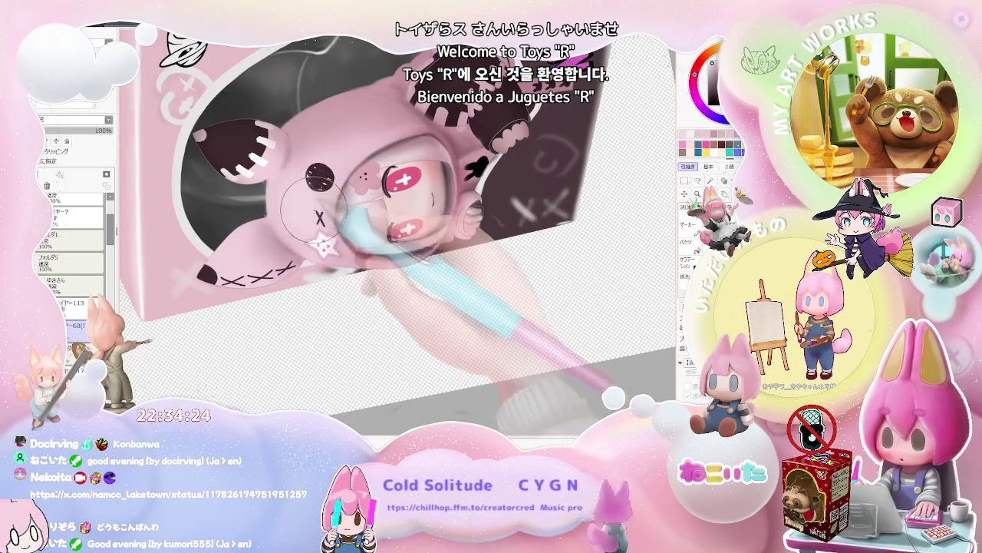
pyautogui.scroll(-3, 443, 149)
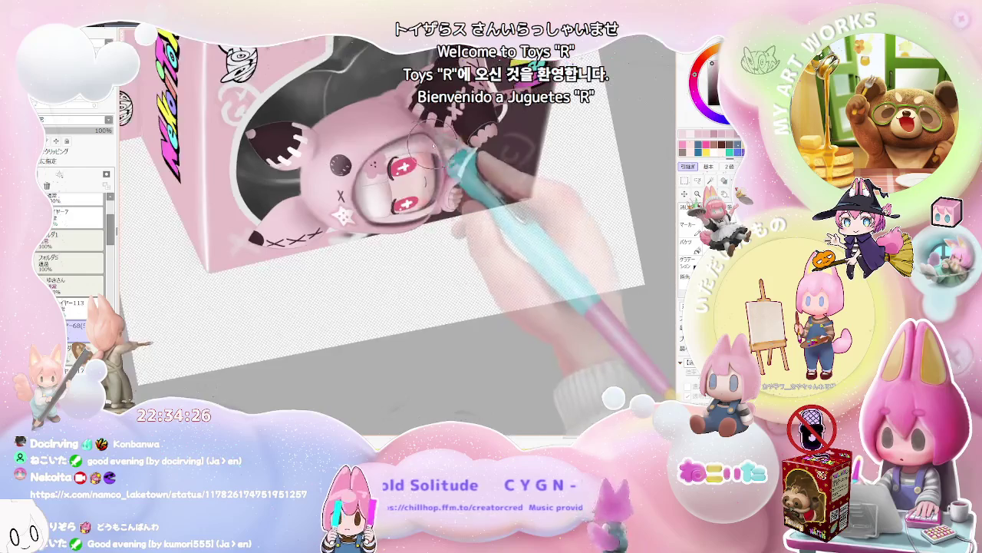
pyautogui.scroll(-1, 442, 152)
pyautogui.press('Delete')
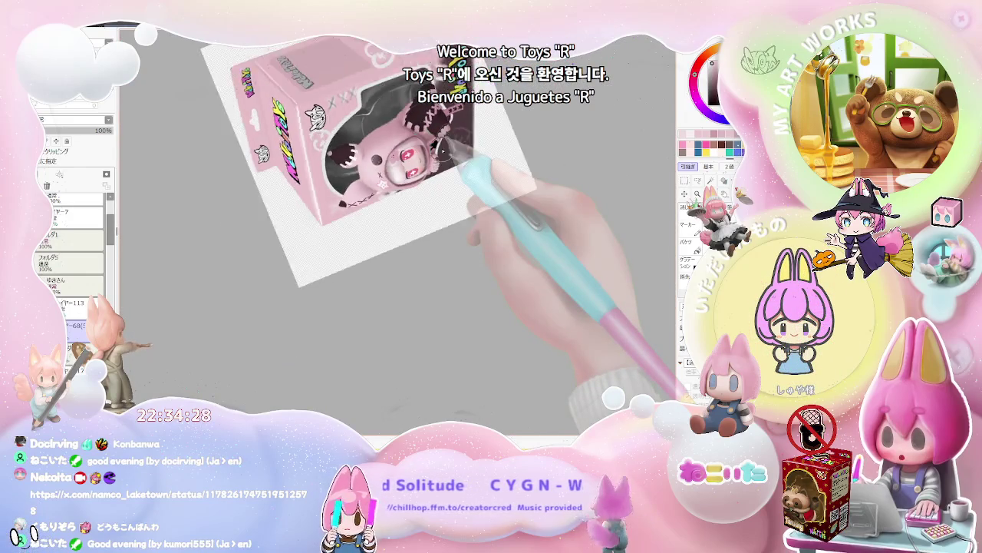
pyautogui.press('Delete')
pyautogui.press('End')
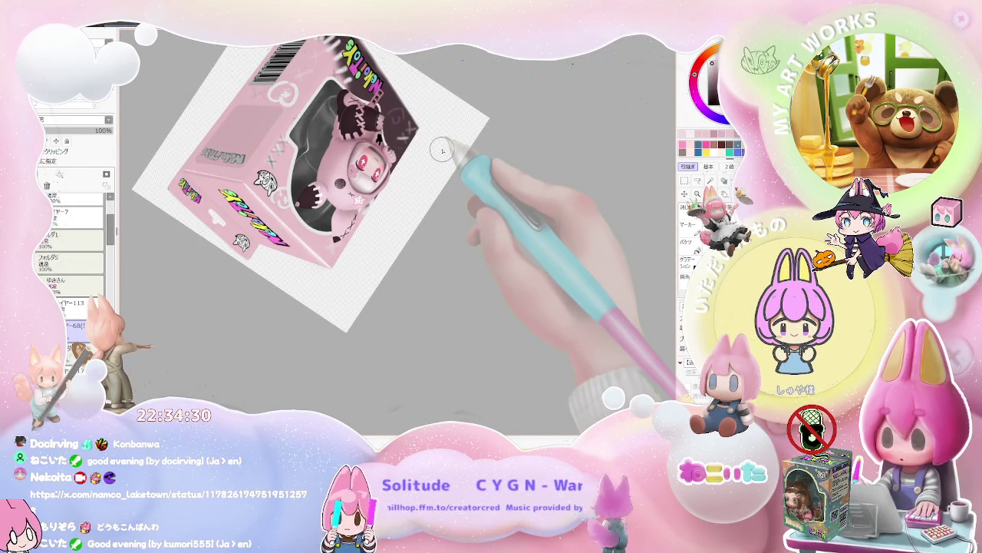
pyautogui.scroll(2, 443, 150)
pyautogui.scroll(2, 437, 149)
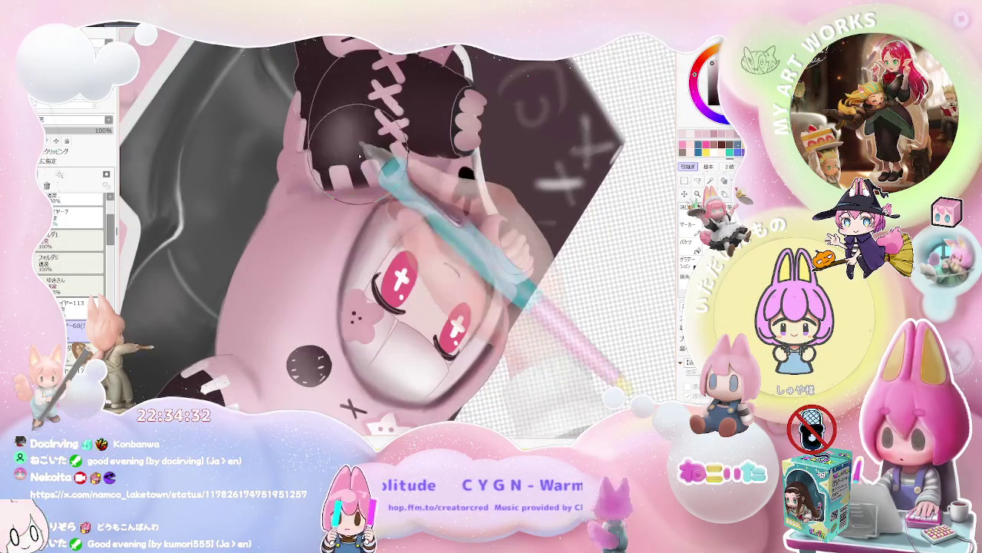
pyautogui.scroll(-2, 424, 152)
pyautogui.press('Delete')
pyautogui.press('Delete')
pyautogui.press('Delete')
pyautogui.press('Delete')
pyautogui.scroll(2, 418, 233)
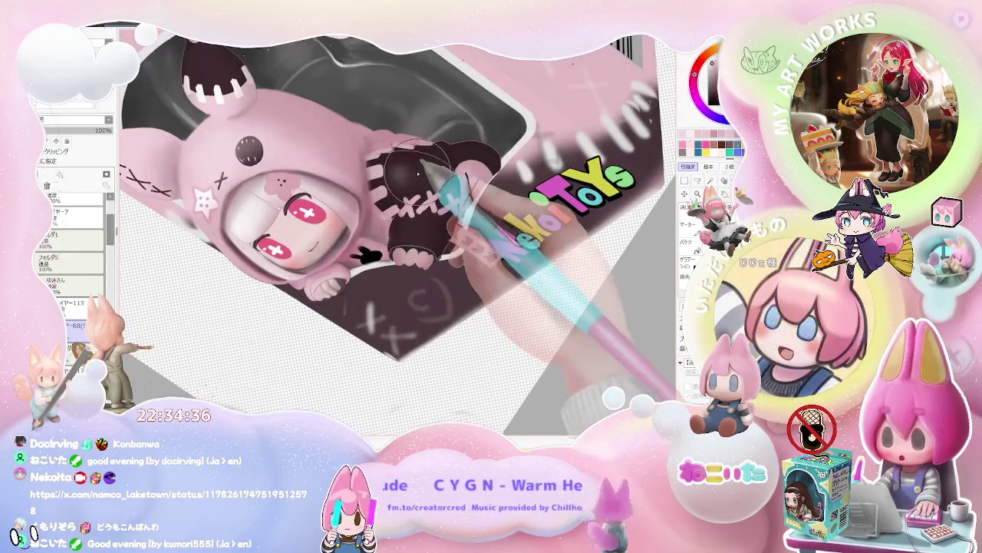
# Paint the paw area dark brown with a row of stitch marks, then mirror the view.
pyautogui.moveTo(399, 178); pyautogui.dragTo(404, 186)
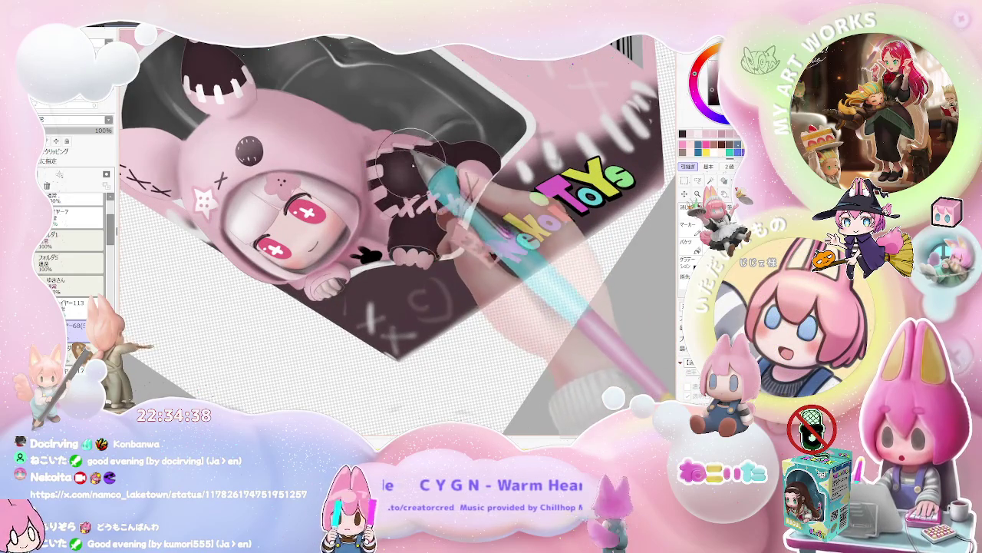
pyautogui.moveTo(405, 187); pyautogui.dragTo(459, 318)
pyautogui.scroll(-3, 424, 233)
pyautogui.press('h')
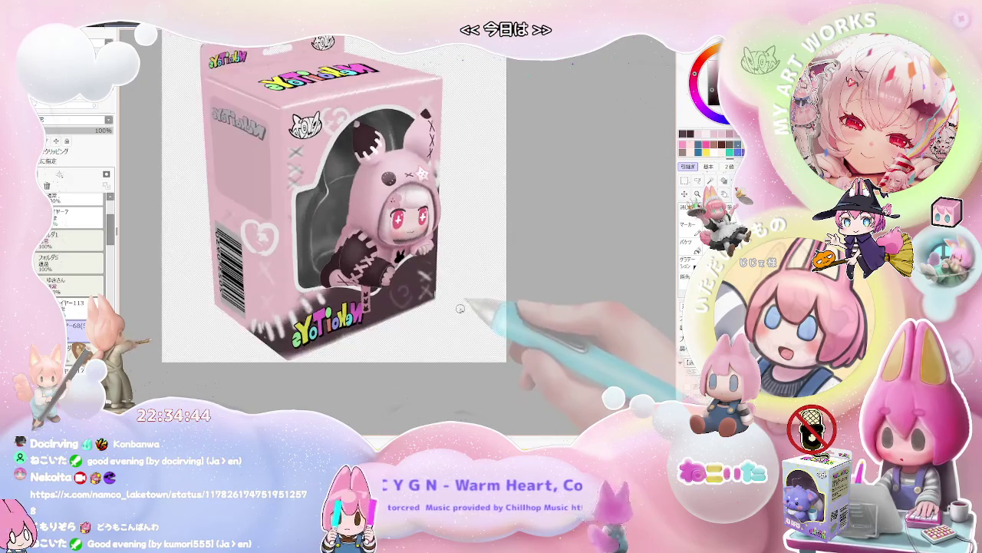
pyautogui.scroll(2, 438, 203)
pyautogui.scroll(2, 438, 202)
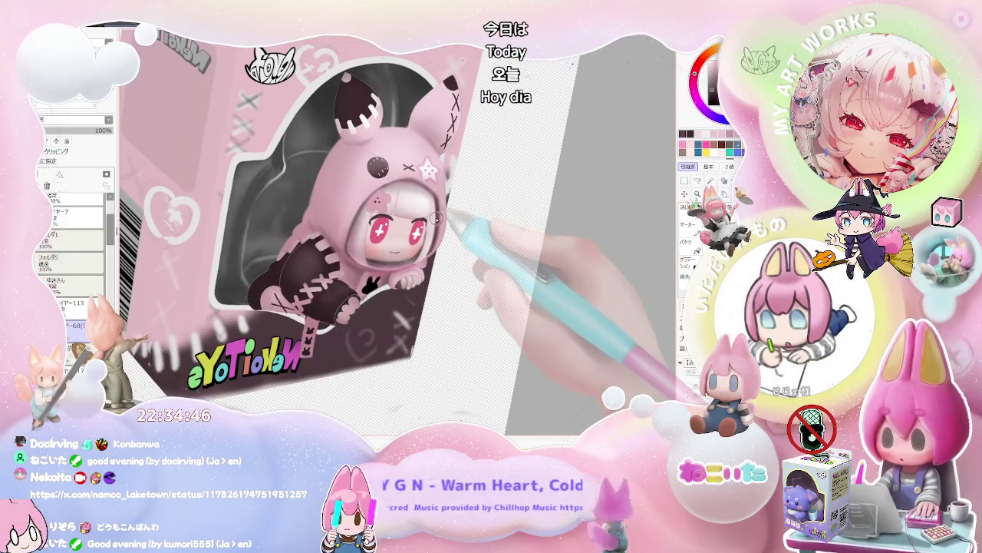
pyautogui.scroll(1, 439, 218)
pyautogui.scroll(1, 439, 218)
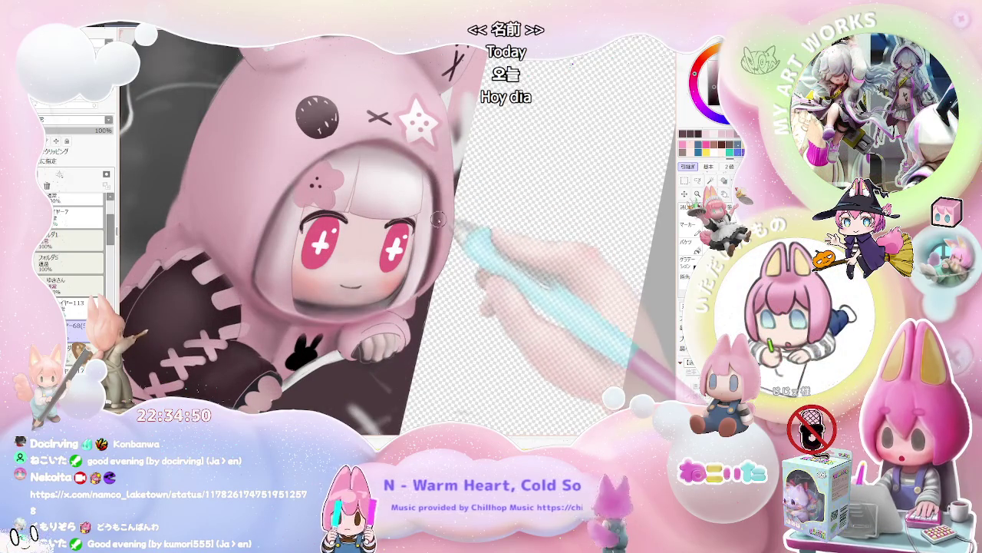
pyautogui.scroll(-2, 442, 262)
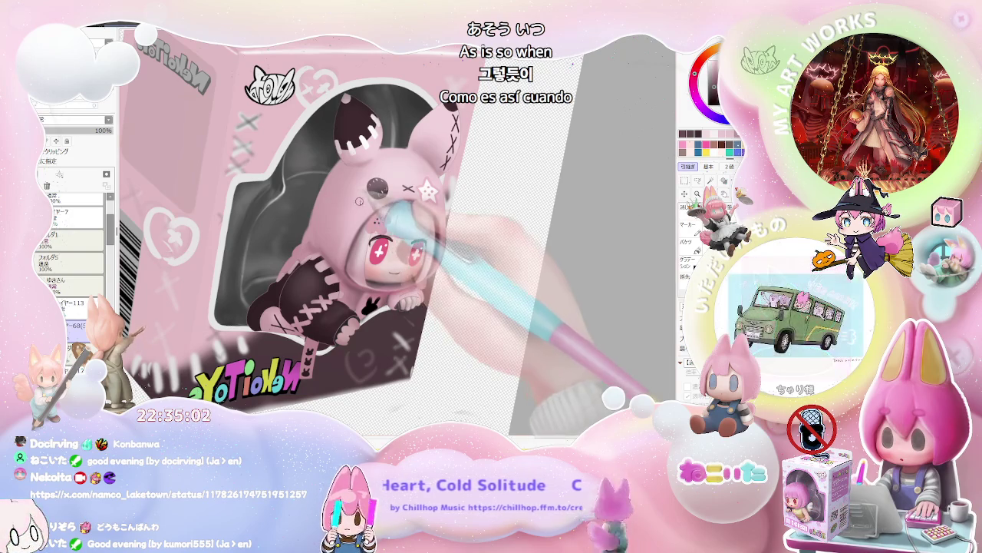
pyautogui.scroll(3, 357, 207)
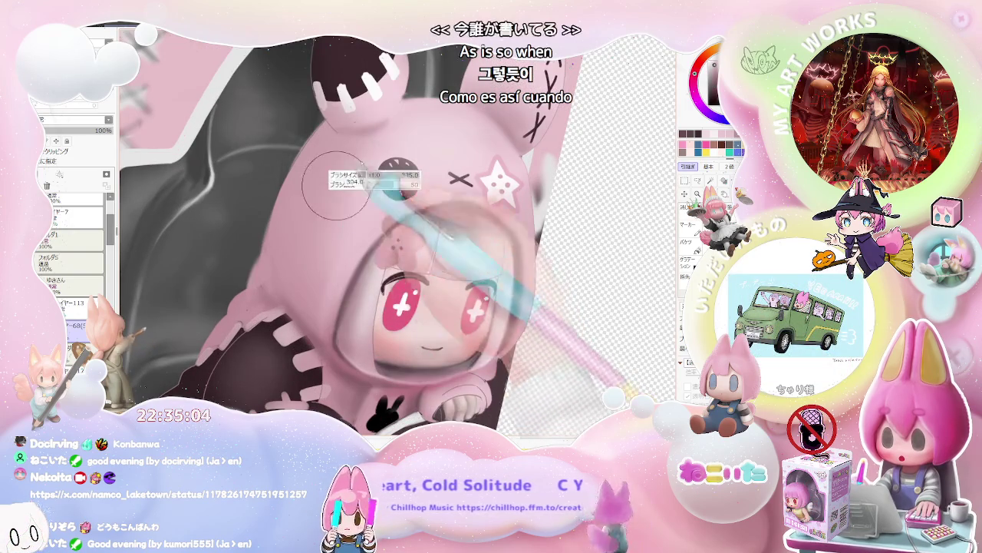
pyautogui.press(']')
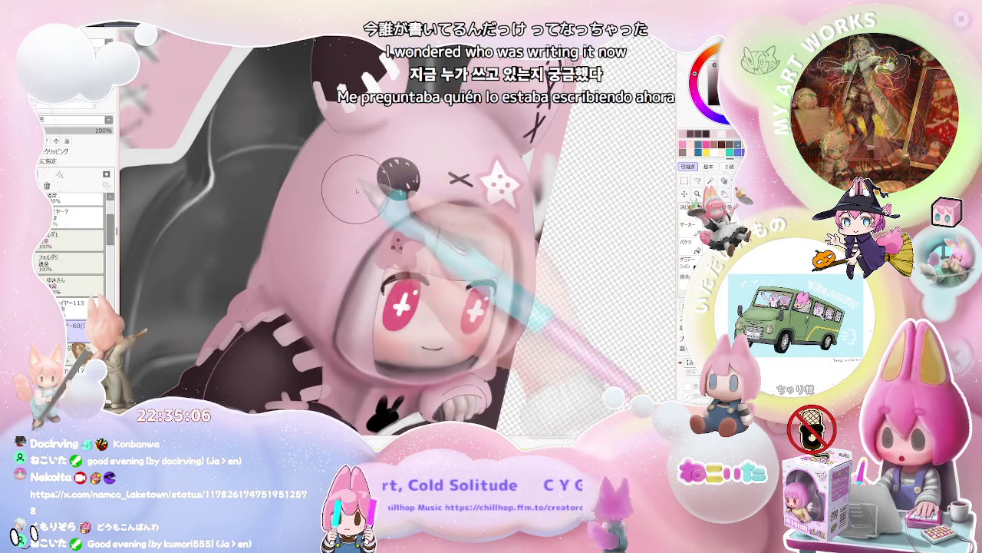
pyautogui.scroll(-1, 349, 199)
pyautogui.scroll(-1, 336, 247)
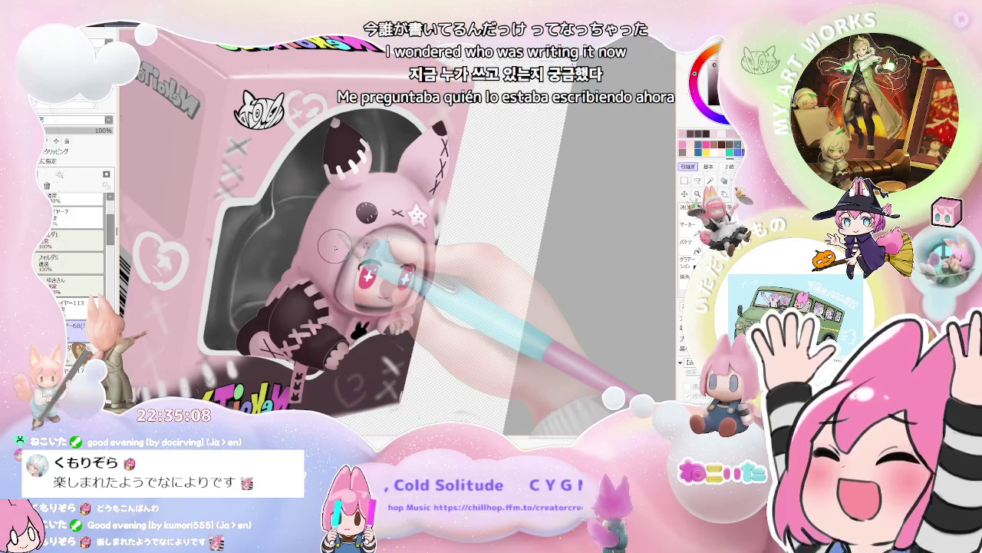
pyautogui.scroll(-1, 335, 247)
pyautogui.scroll(-1, 335, 247)
pyautogui.scroll(2, 335, 247)
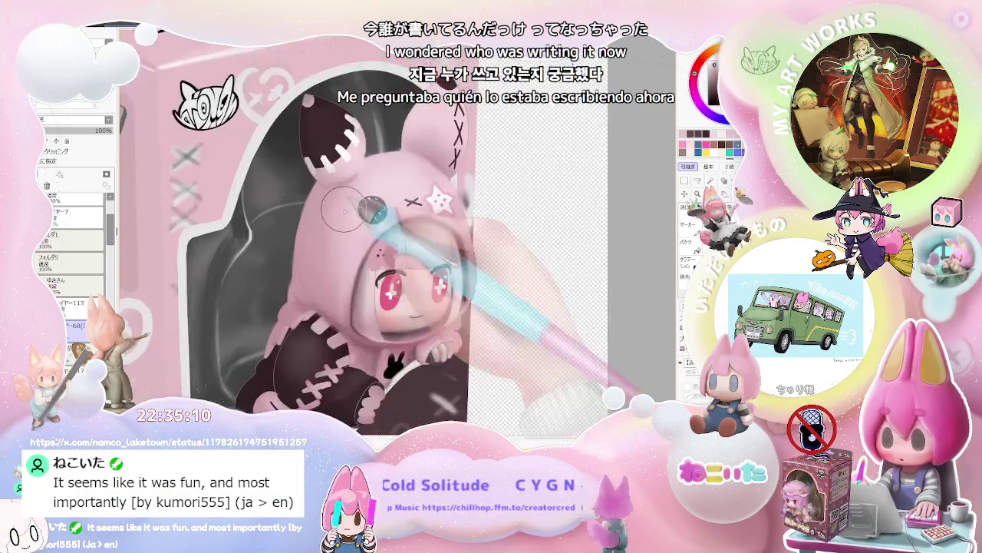
pyautogui.scroll(1, 319, 244)
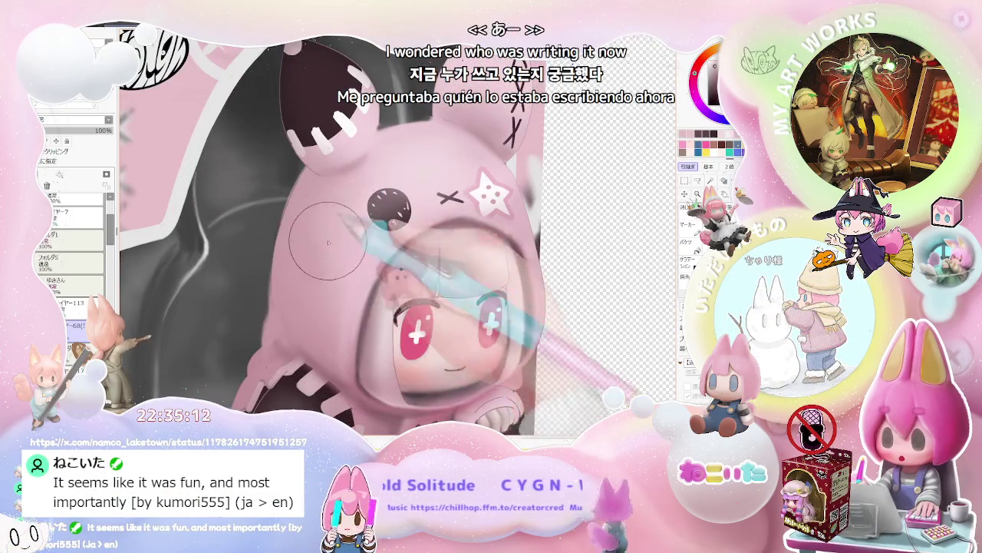
pyautogui.scroll(-1, 380, 286)
pyautogui.scroll(-1, 379, 287)
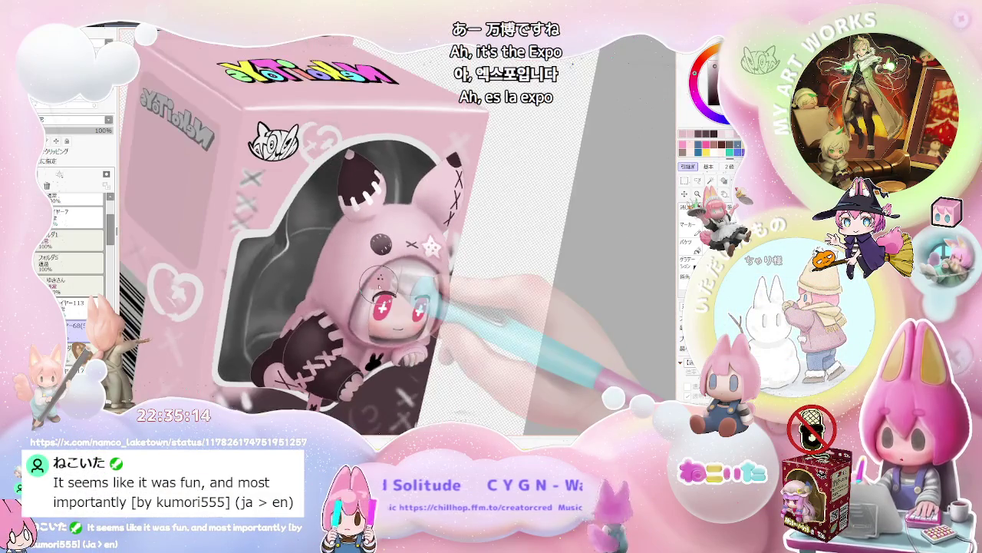
pyautogui.scroll(2, 379, 286)
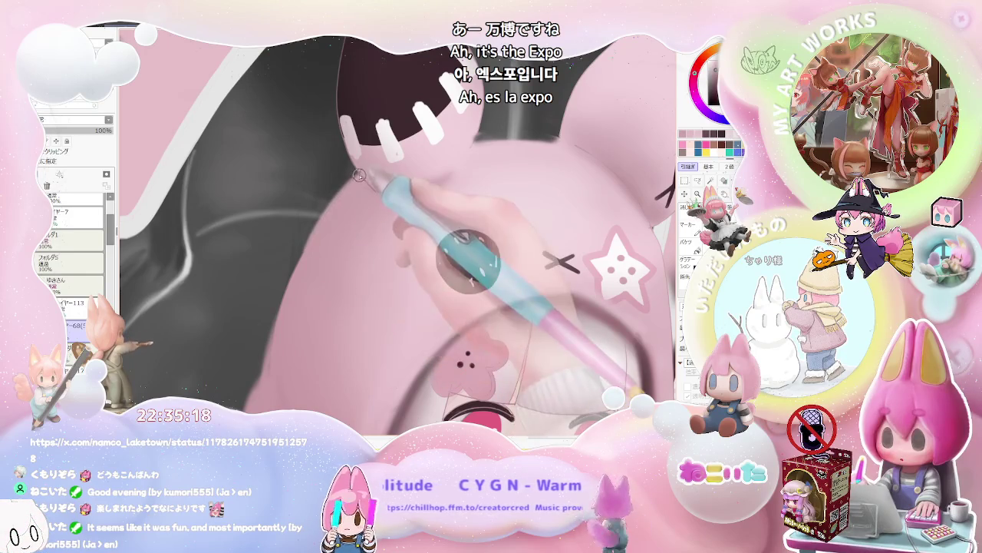
pyautogui.scroll(-2, 274, 347)
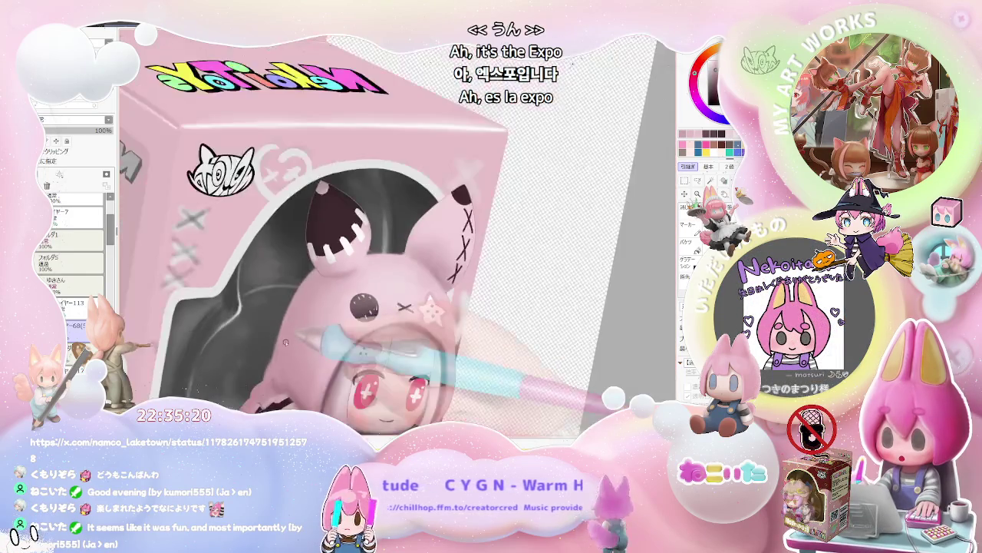
pyautogui.scroll(-1, 274, 347)
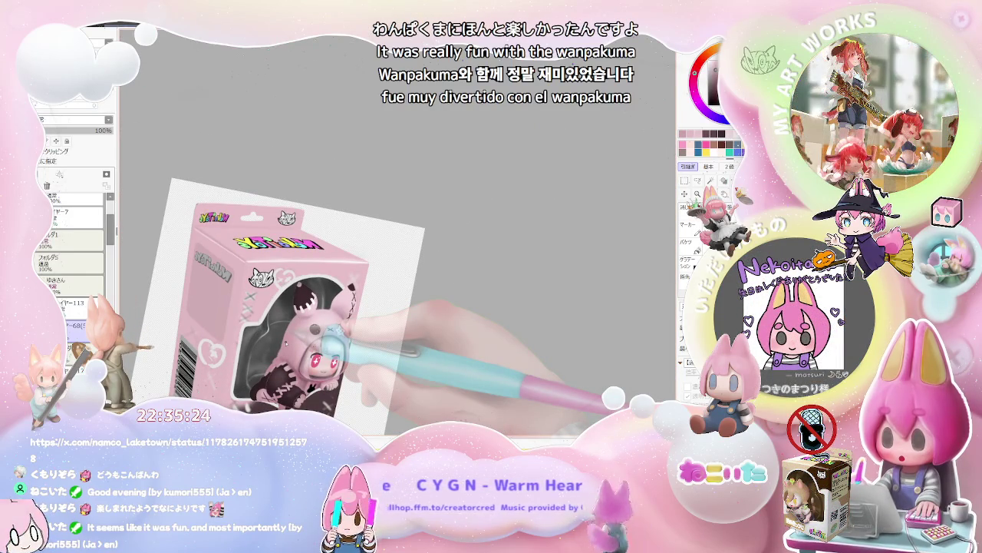
pyautogui.scroll(2, 270, 357)
pyautogui.scroll(2, 270, 357)
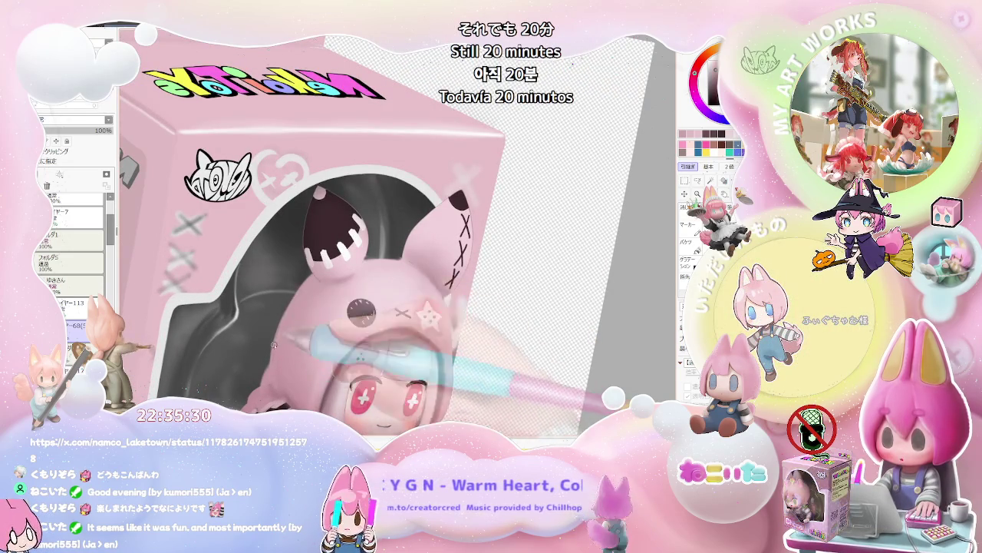
pyautogui.scroll(-2, 275, 341)
pyautogui.scroll(-2, 275, 341)
pyautogui.scroll(3, 319, 315)
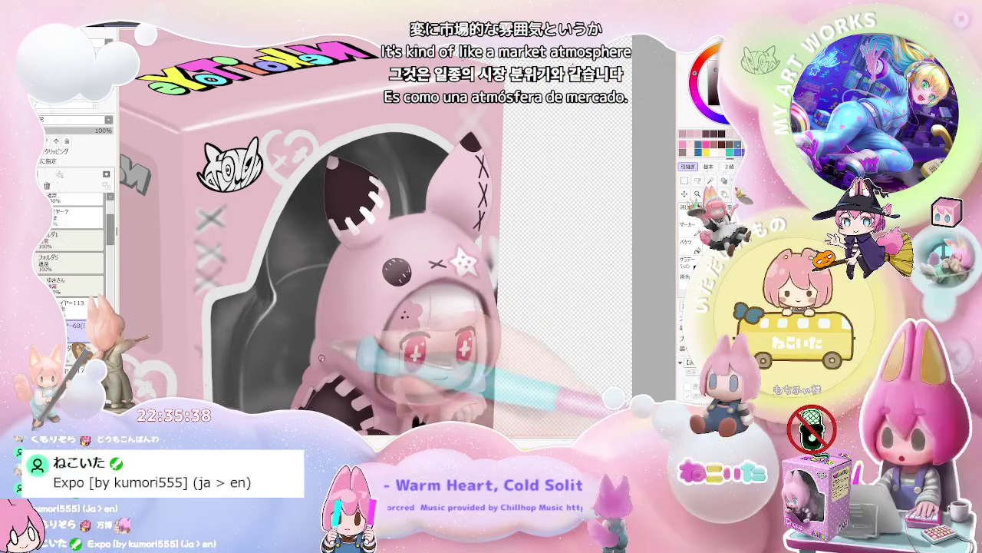
pyautogui.scroll(-1, 321, 351)
pyautogui.scroll(-1, 462, 360)
pyautogui.scroll(-1, 462, 360)
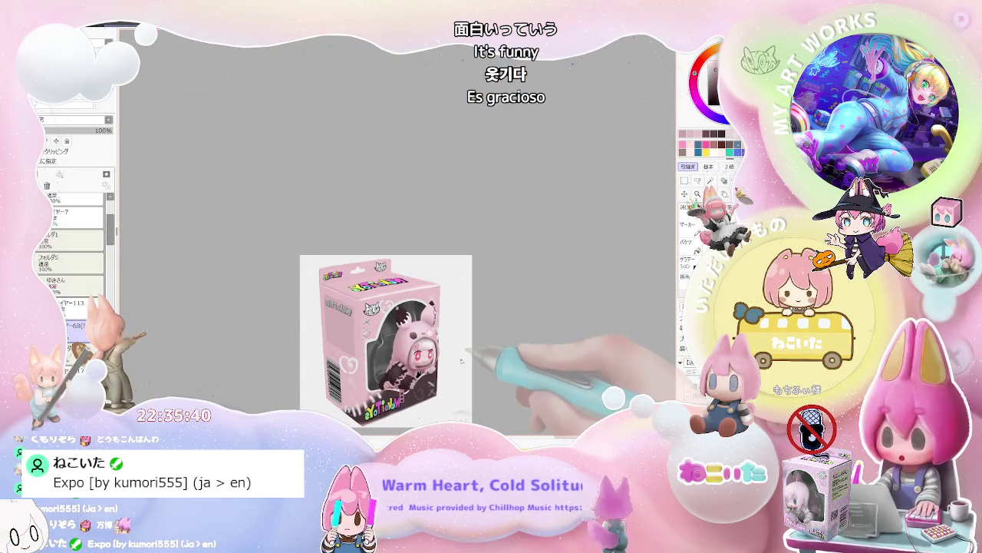
pyautogui.scroll(1, 462, 346)
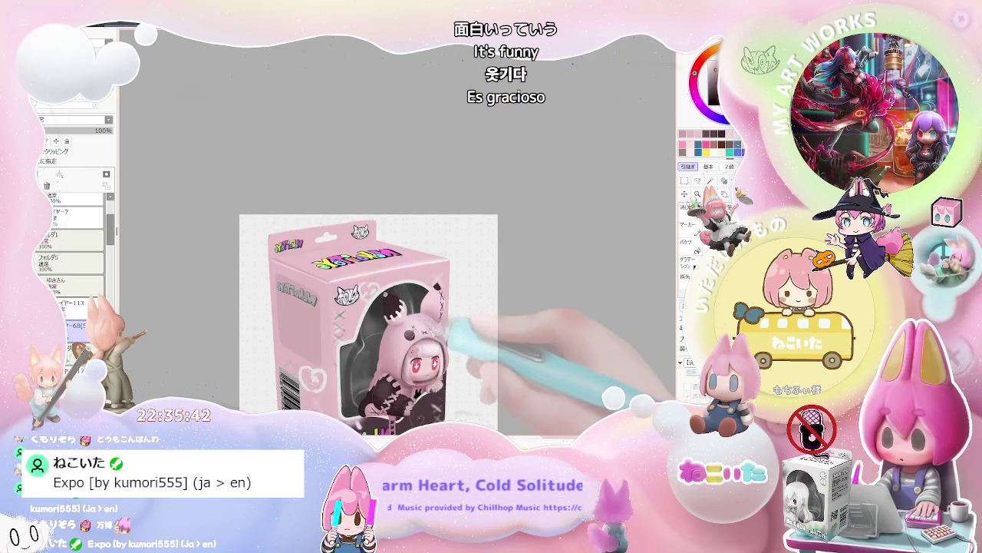
pyautogui.scroll(1, 462, 346)
pyautogui.moveTo(468, 322); pyautogui.dragTo(485, 271)
pyautogui.scroll(1, 484, 266)
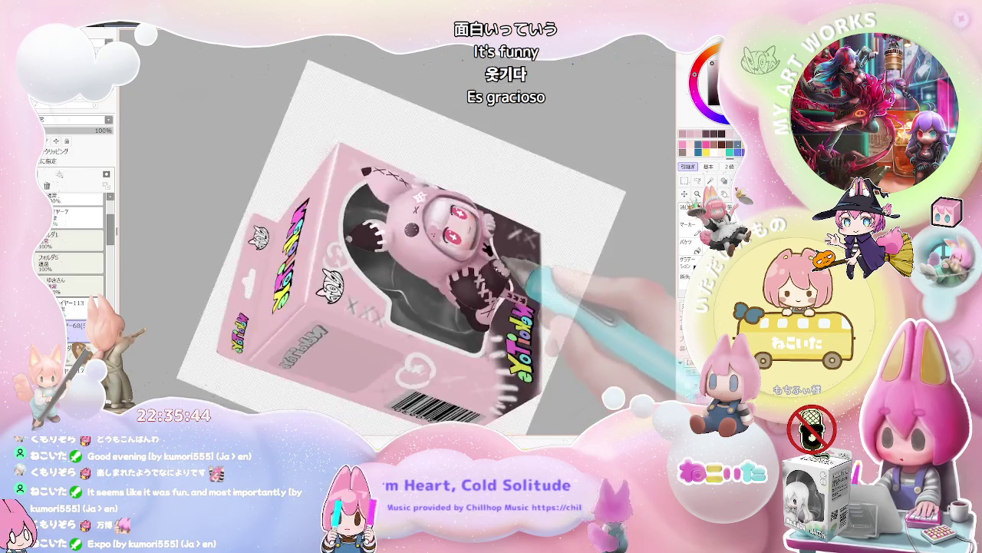
pyautogui.scroll(1, 445, 284)
pyautogui.scroll(1, 429, 292)
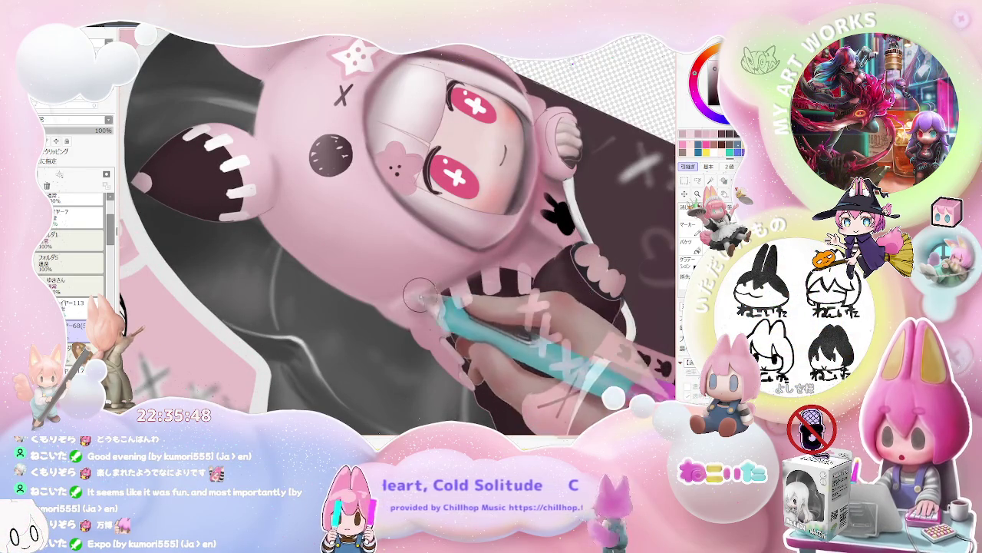
pyautogui.scroll(-1, 464, 273)
pyautogui.scroll(-1, 463, 274)
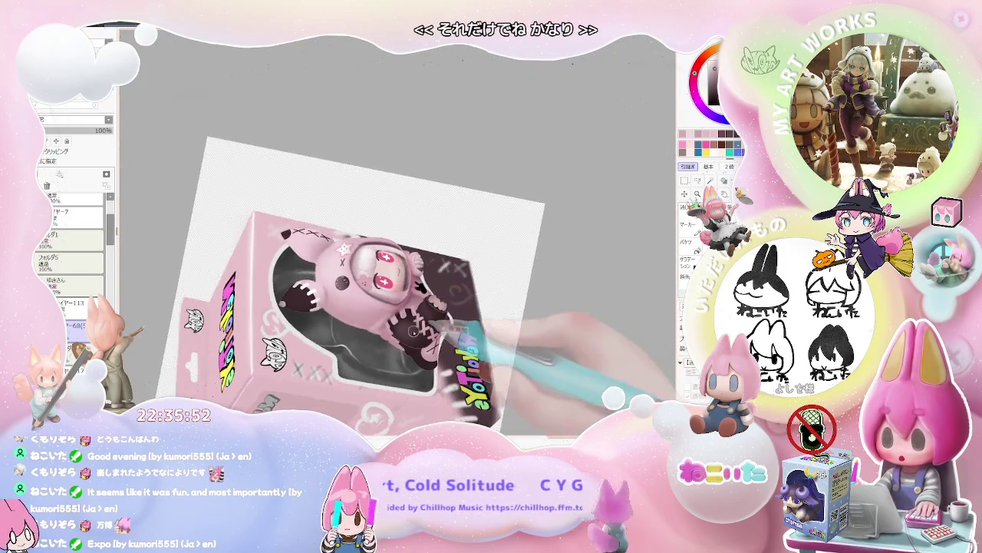
pyautogui.scroll(1, 376, 336)
pyautogui.scroll(1, 376, 336)
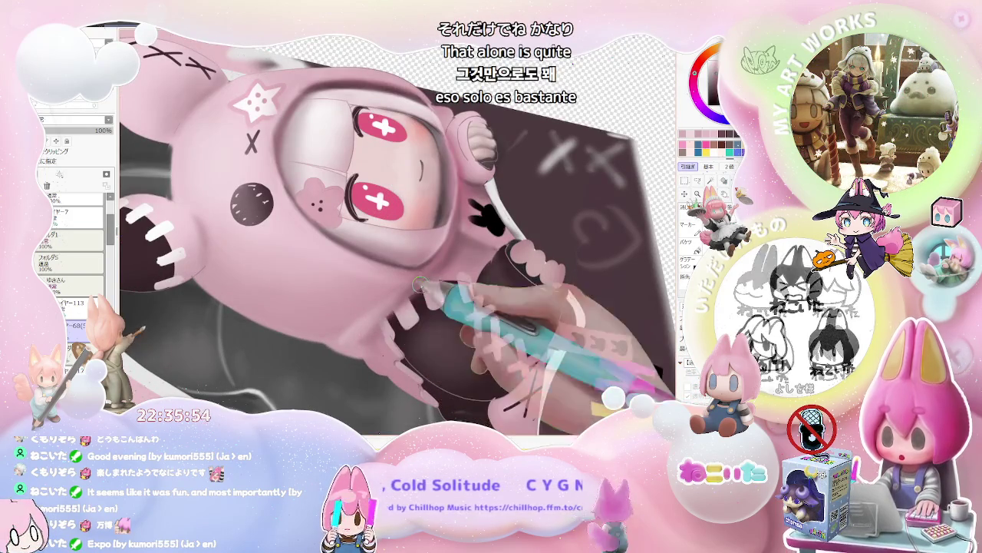
pyautogui.scroll(-2, 455, 255)
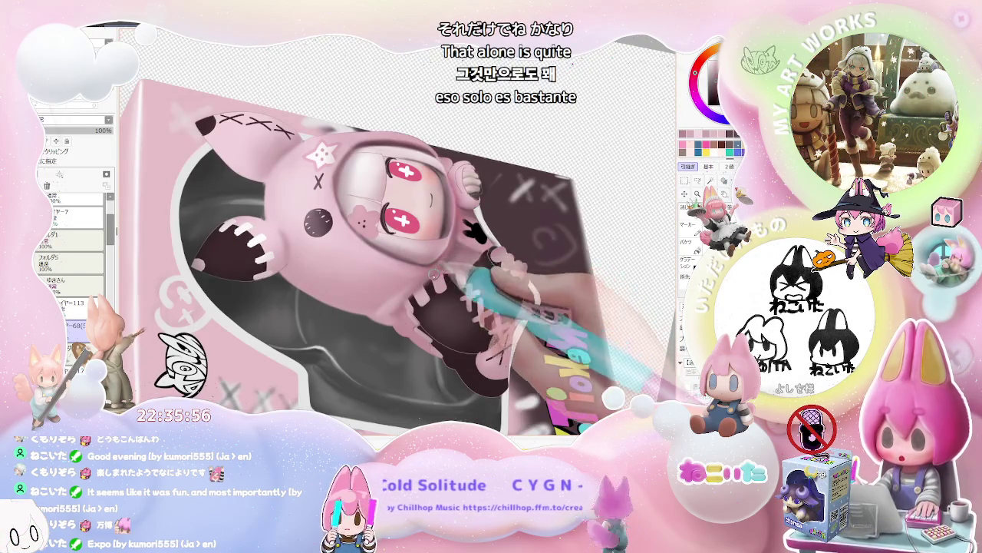
pyautogui.scroll(1, 453, 261)
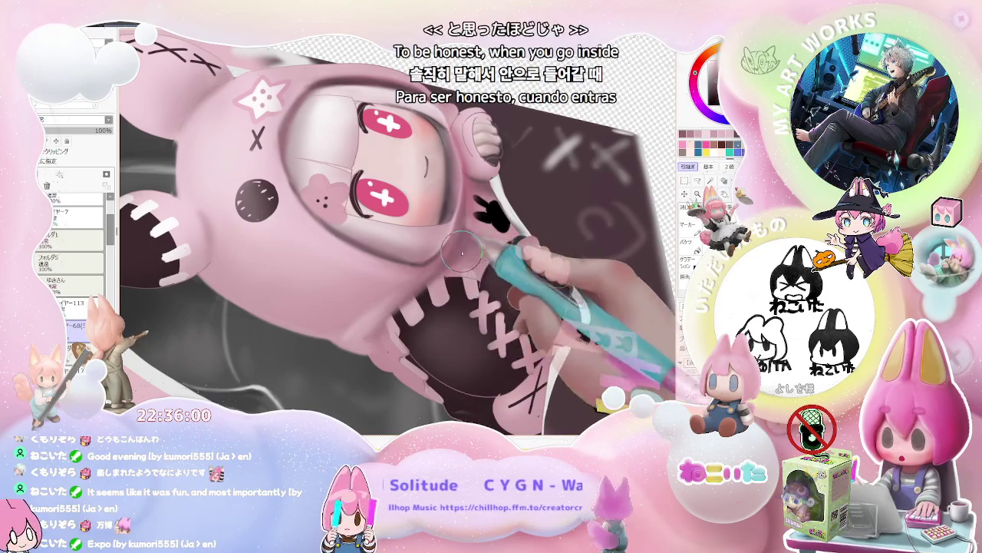
pyautogui.scroll(-1, 469, 253)
pyautogui.scroll(-1, 499, 276)
pyautogui.scroll(-1, 529, 303)
pyautogui.press('Home')
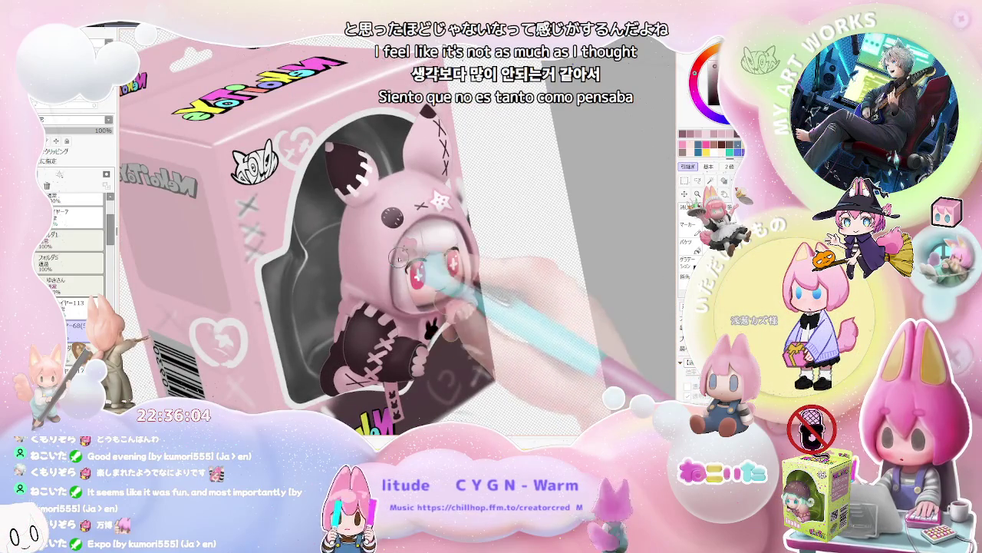
pyautogui.scroll(-1, 465, 306)
pyautogui.press('Delete')
pyautogui.press('Delete')
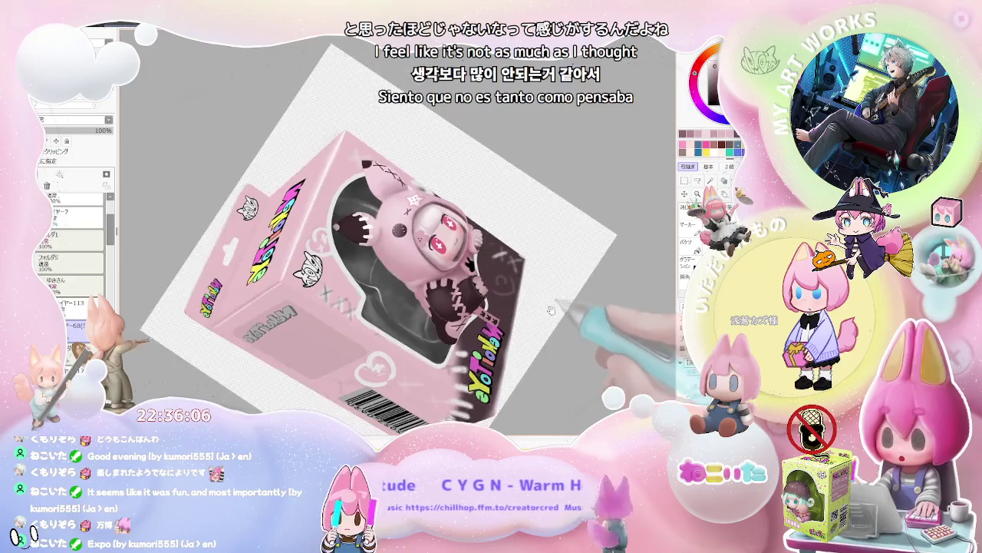
pyautogui.press('Delete')
pyautogui.press('Delete')
pyautogui.press('Delete')
pyautogui.scroll(1, 422, 284)
pyautogui.scroll(1, 422, 284)
pyautogui.scroll(1, 422, 284)
pyautogui.scroll(-1, 427, 274)
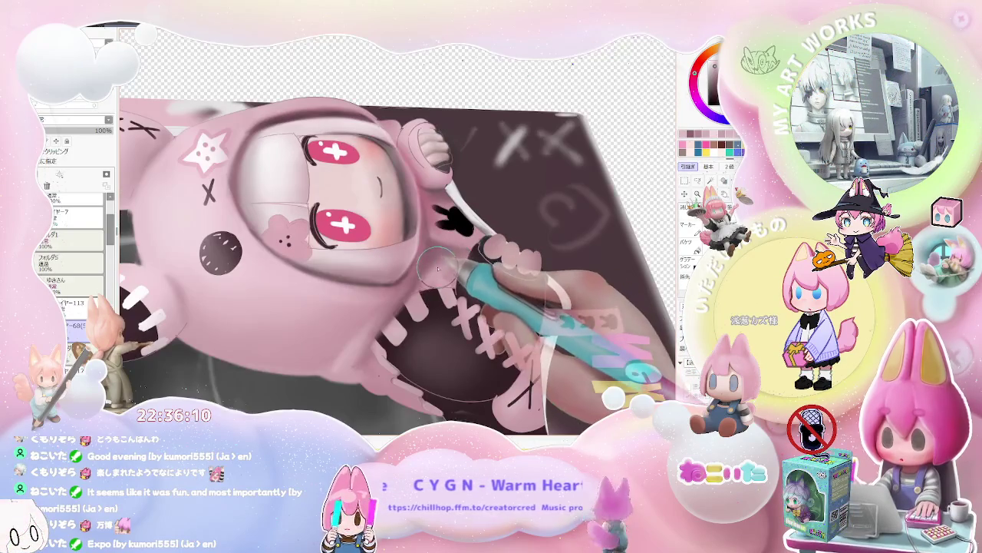
pyautogui.scroll(-2, 431, 272)
pyautogui.press('End')
pyautogui.press('End')
pyautogui.press('End')
pyautogui.scroll(1, 505, 315)
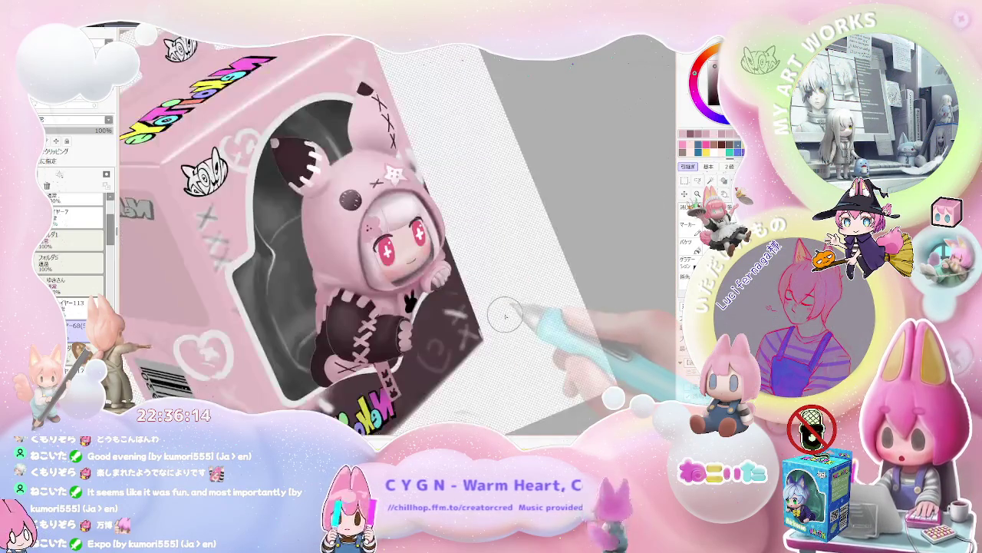
# Zoom in on the collar and shrink the brush for the small hand detail.
pyautogui.scroll(1, 441, 288)
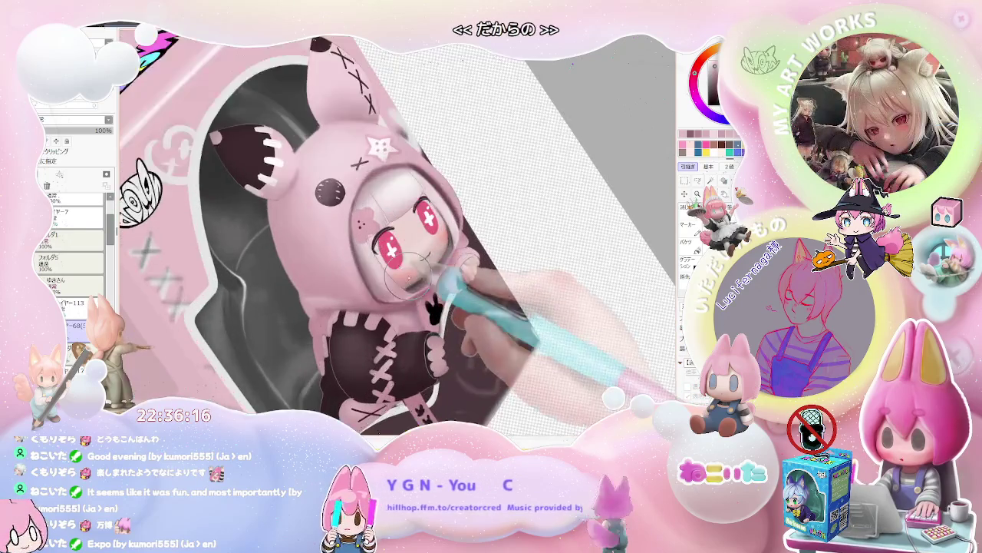
pyautogui.scroll(3, 415, 307)
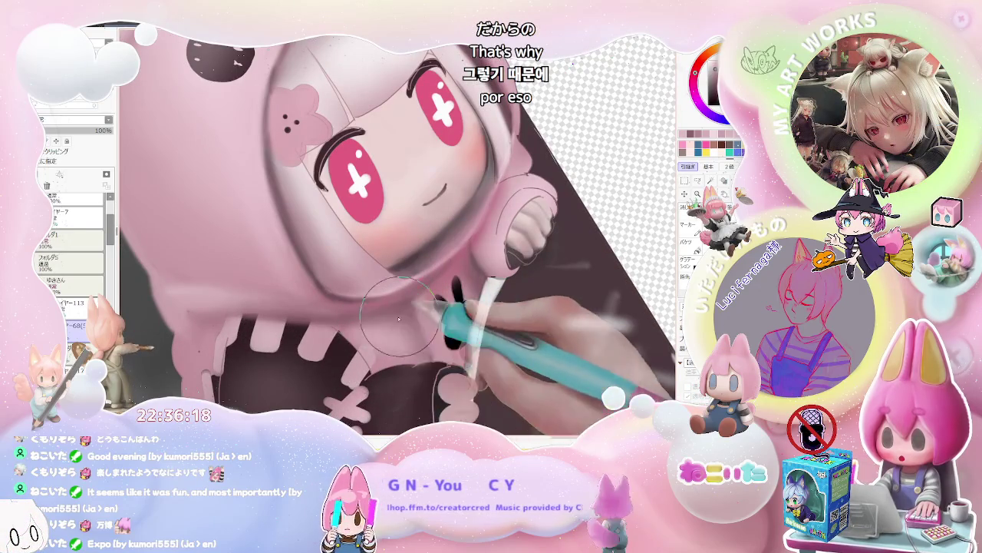
pyautogui.scroll(-1, 406, 352)
pyautogui.scroll(-2, 422, 349)
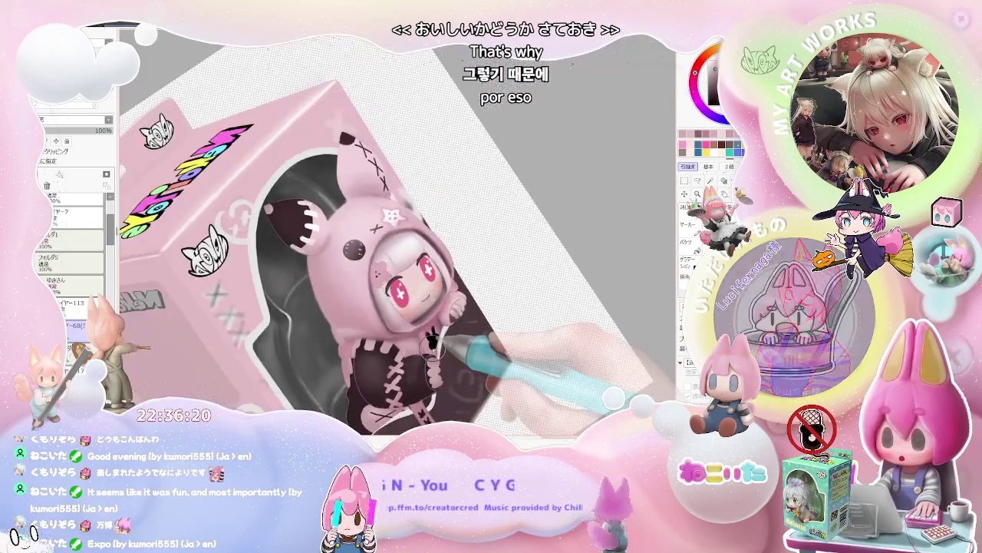
pyautogui.scroll(-1, 439, 347)
pyautogui.scroll(1, 476, 338)
pyautogui.scroll(1, 464, 329)
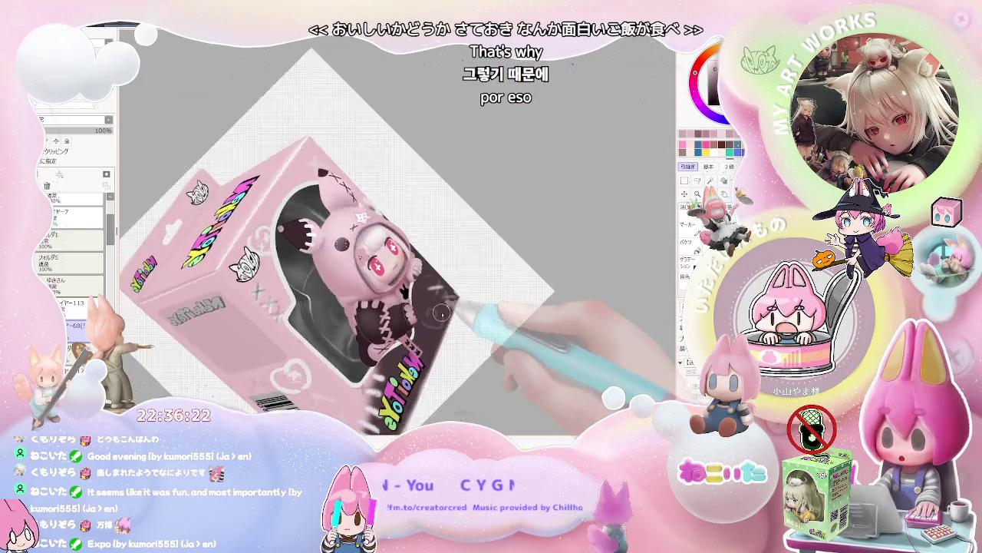
pyautogui.scroll(1, 449, 318)
pyautogui.scroll(1, 430, 308)
pyautogui.scroll(2, 422, 302)
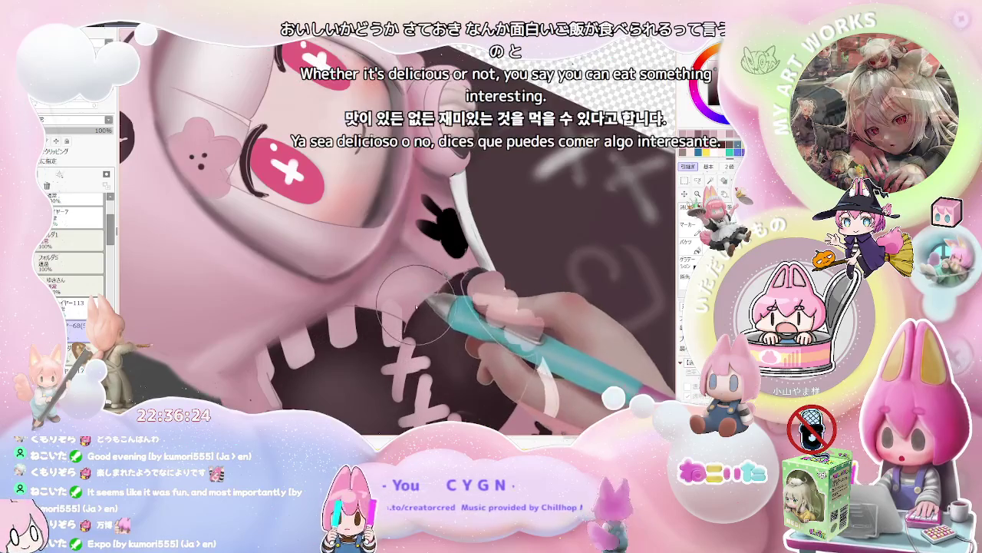
pyautogui.press('[')
pyautogui.press('[')
pyautogui.press('[')
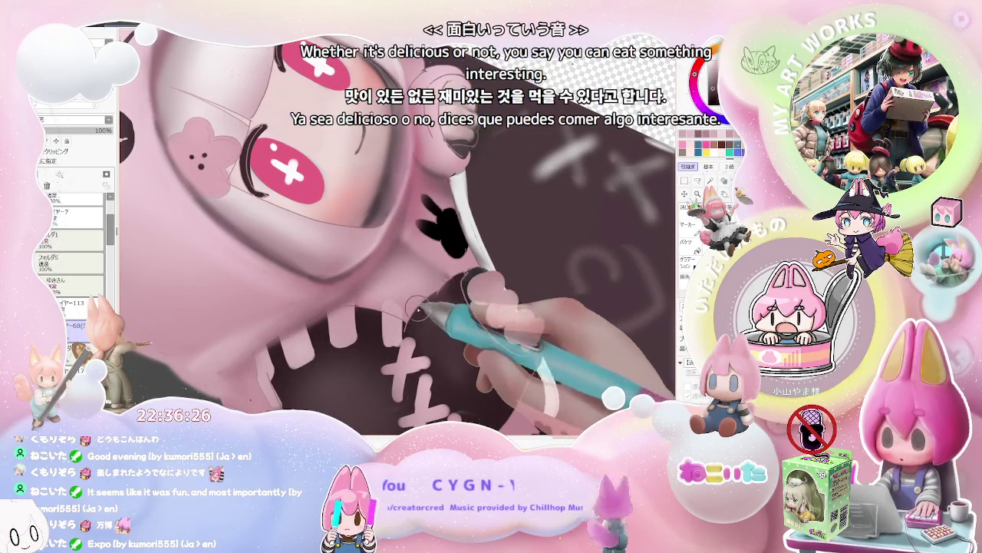
# Turn the view upright, enlarge the brush slightly, and zoom out to check the hand silhouette.
pyautogui.scroll(-2, 423, 311)
pyautogui.scroll(-1, 491, 322)
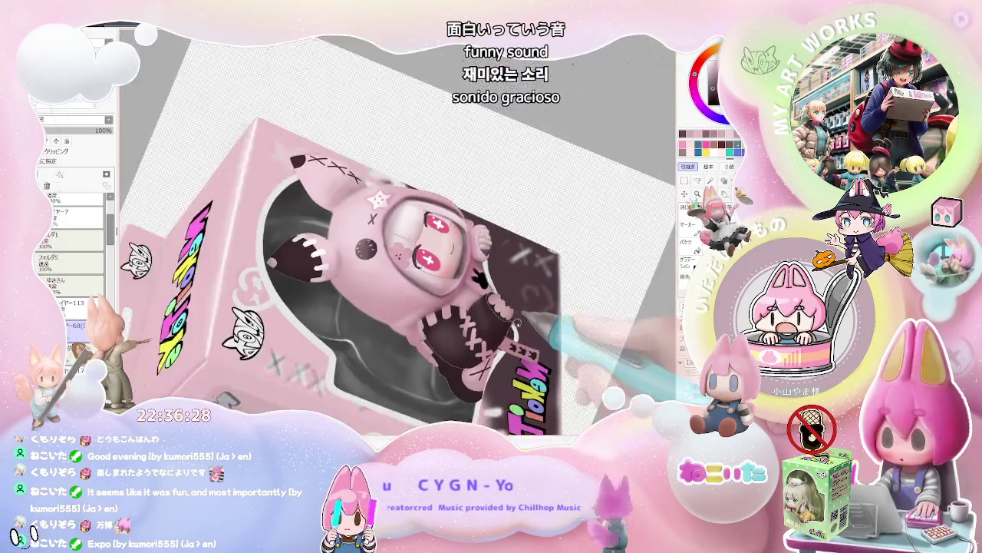
pyautogui.press('Home')
pyautogui.scroll(1, 429, 346)
pyautogui.scroll(1, 373, 340)
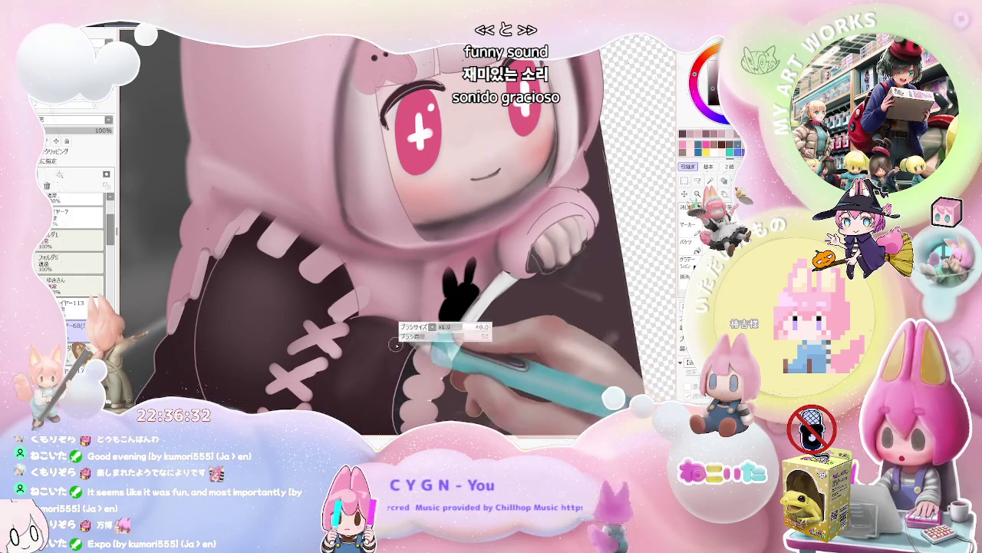
pyautogui.press(']')
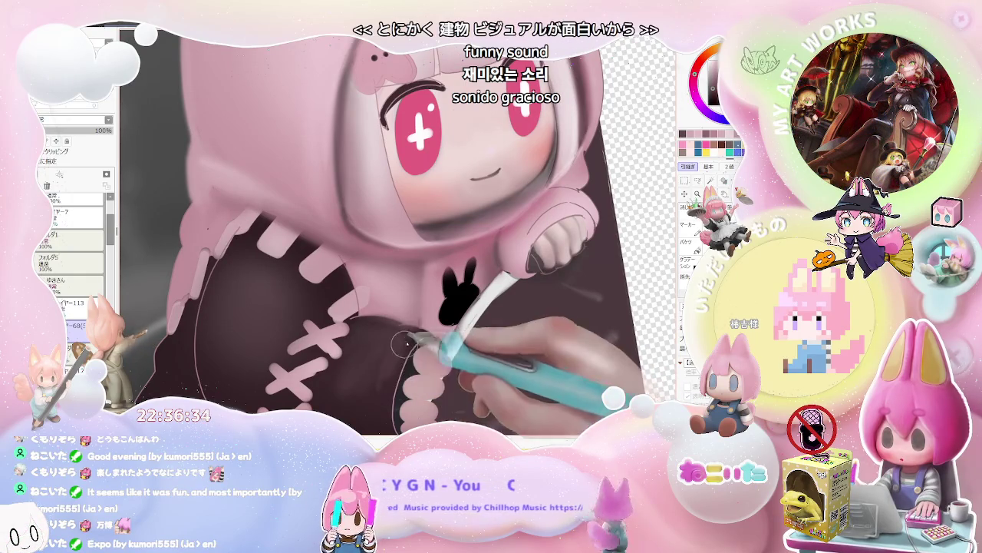
pyautogui.scroll(-1, 464, 352)
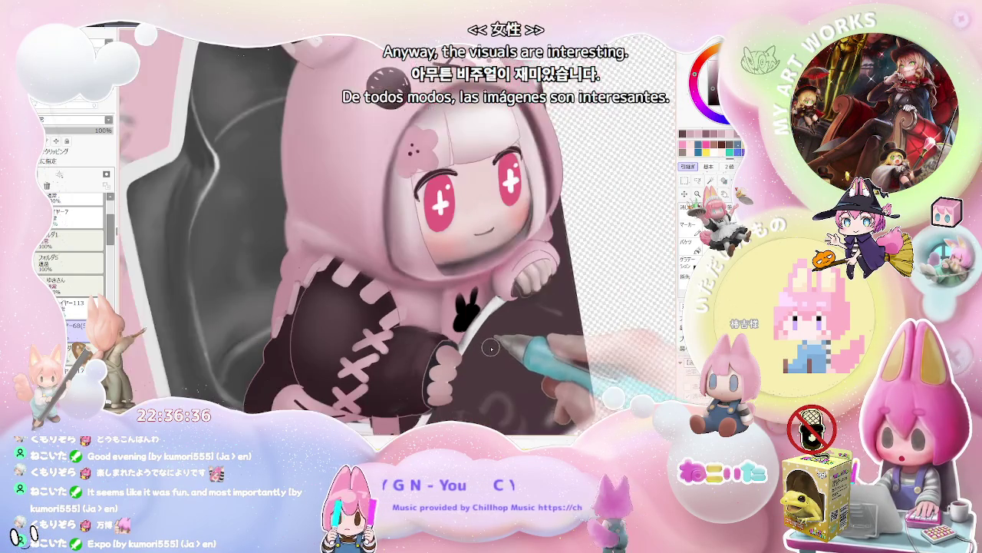
pyautogui.scroll(-1, 475, 354)
pyautogui.scroll(-1, 499, 353)
pyautogui.scroll(1, 430, 269)
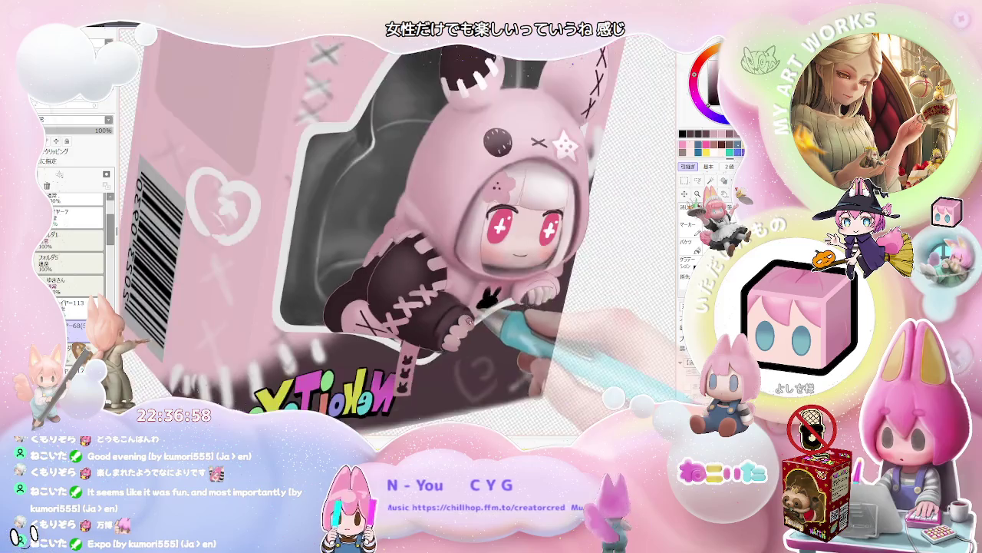
# Tilt and zoom the view onto the stitched sleeves, then make the brush much larger.
pyautogui.scroll(-1, 429, 269)
pyautogui.press('Delete')
pyautogui.press('Delete')
pyautogui.scroll(2, 379, 340)
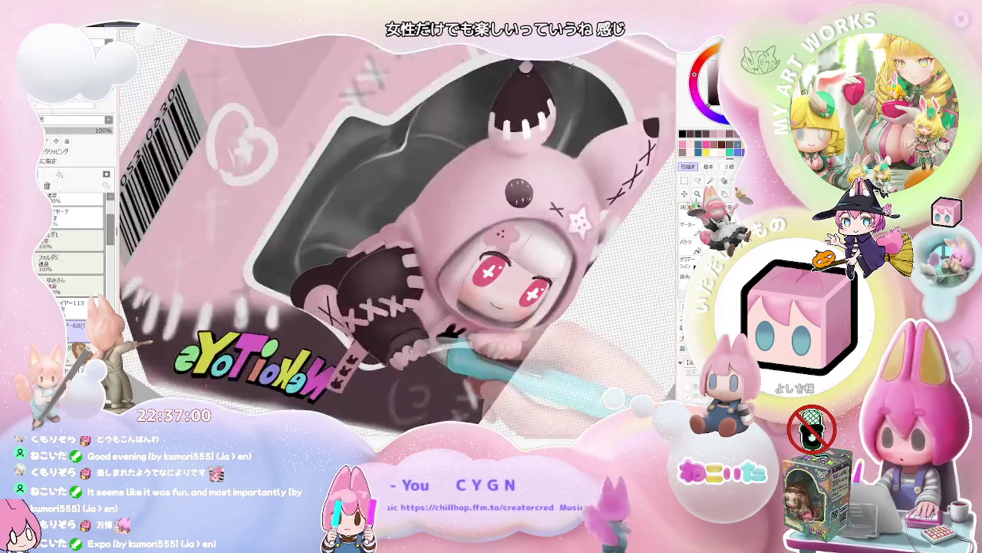
pyautogui.scroll(2, 379, 340)
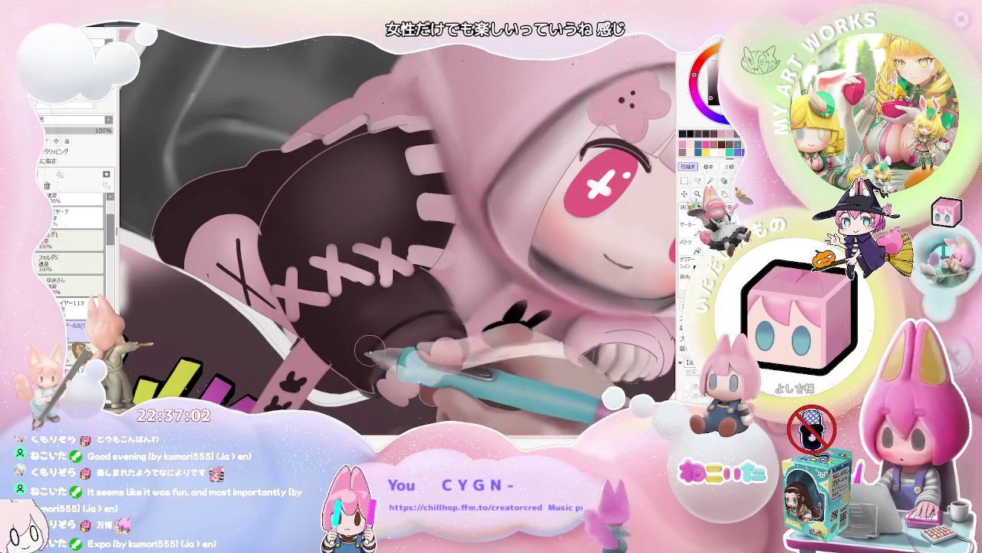
pyautogui.scroll(-1, 460, 337)
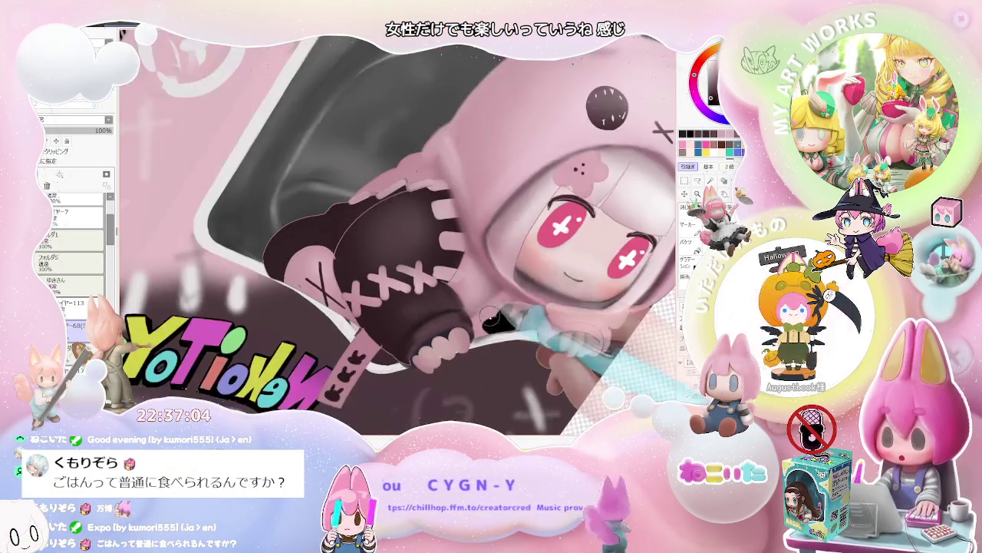
pyautogui.scroll(-1, 518, 329)
pyautogui.press('End')
pyautogui.press('End')
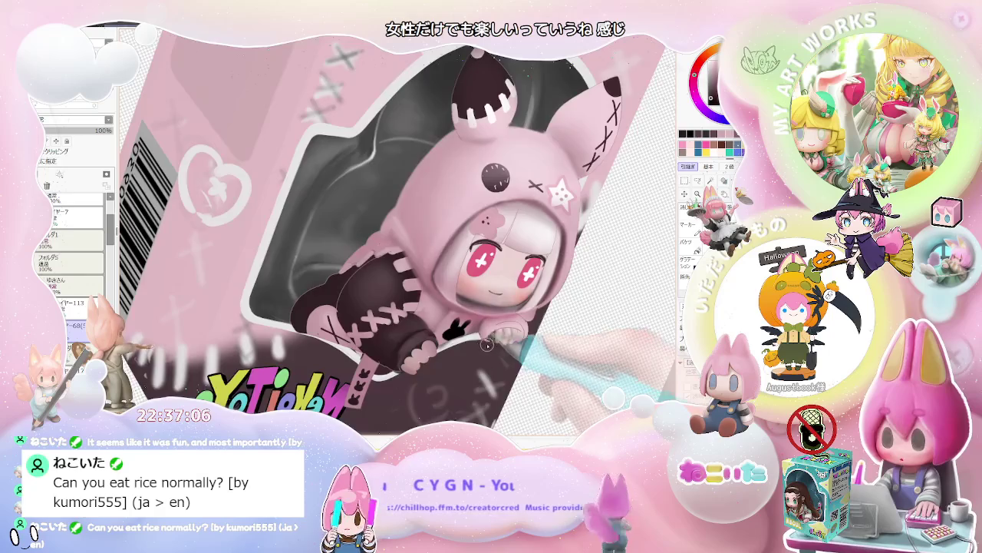
pyautogui.scroll(1, 470, 311)
pyautogui.scroll(2, 471, 311)
pyautogui.press(']')
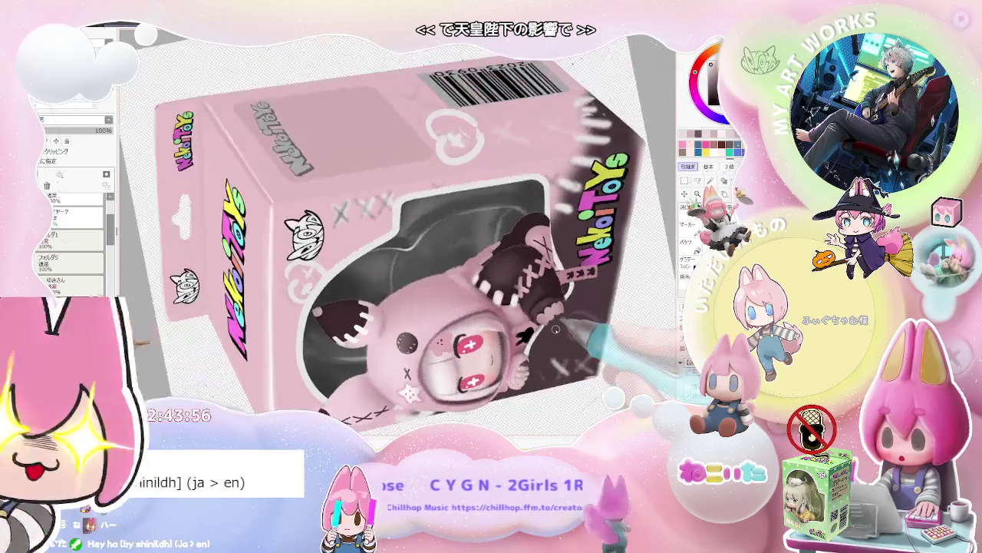
pyautogui.scroll(1, 462, 324)
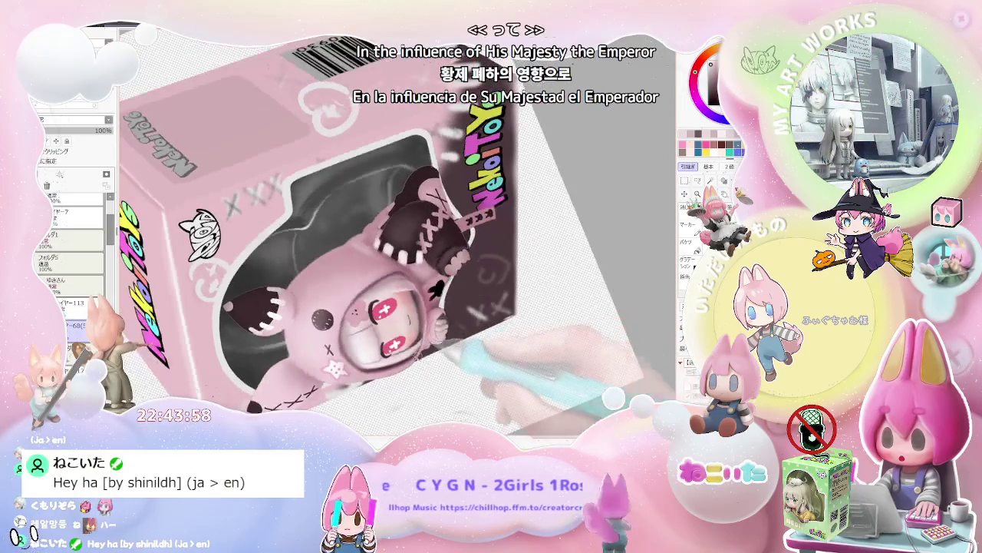
pyautogui.scroll(2, 461, 322)
pyautogui.scroll(2, 453, 317)
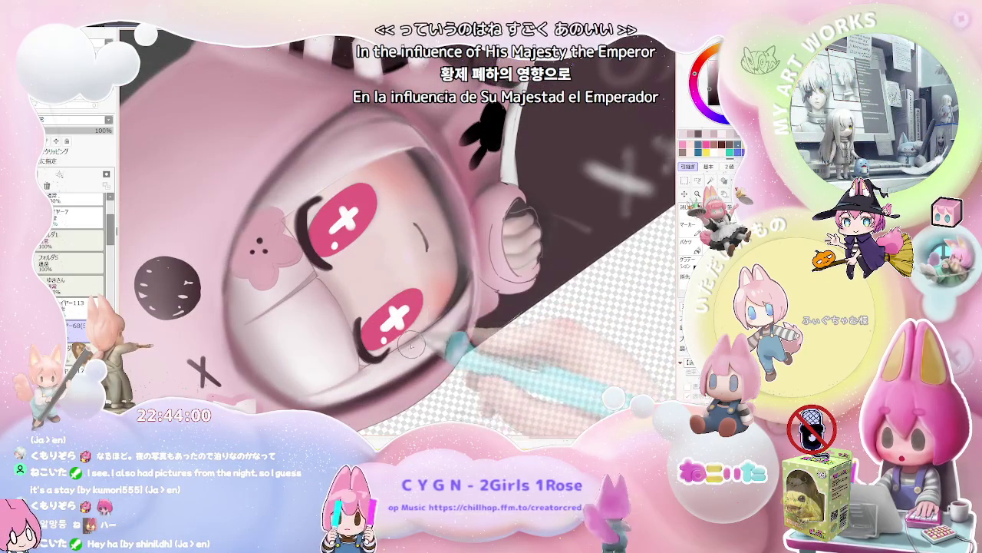
pyautogui.press('[')
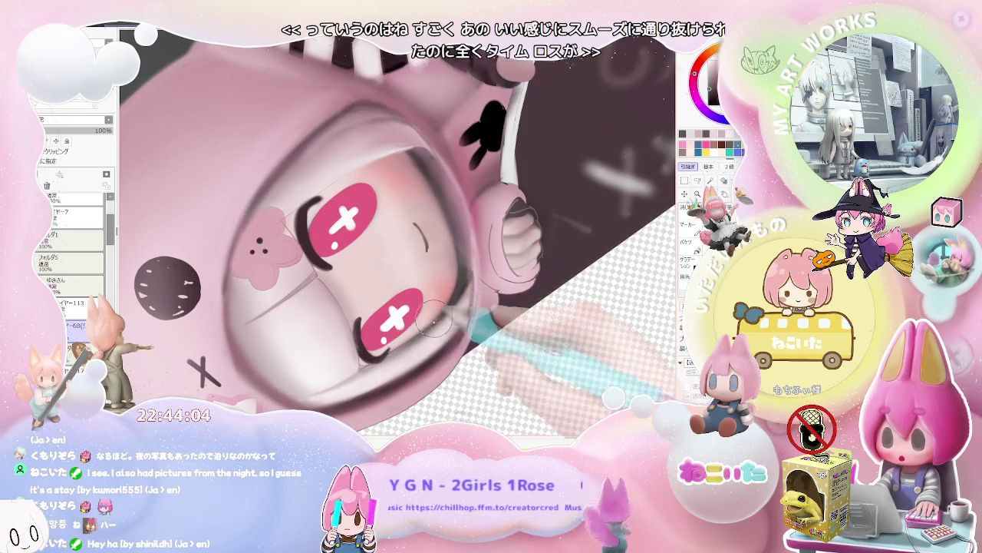
pyautogui.scroll(-1, 453, 334)
pyautogui.scroll(-2, 491, 330)
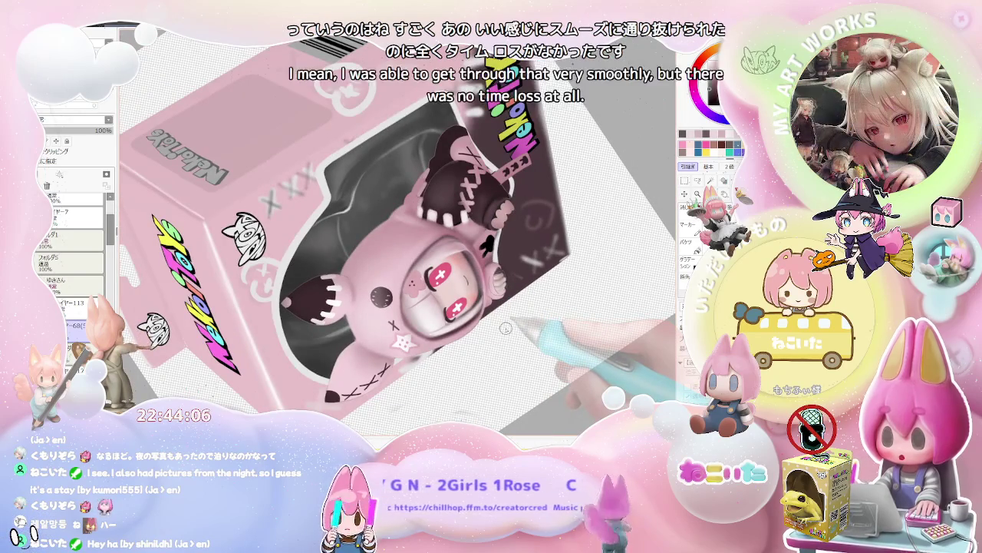
pyautogui.scroll(1, 494, 312)
pyautogui.scroll(1, 460, 292)
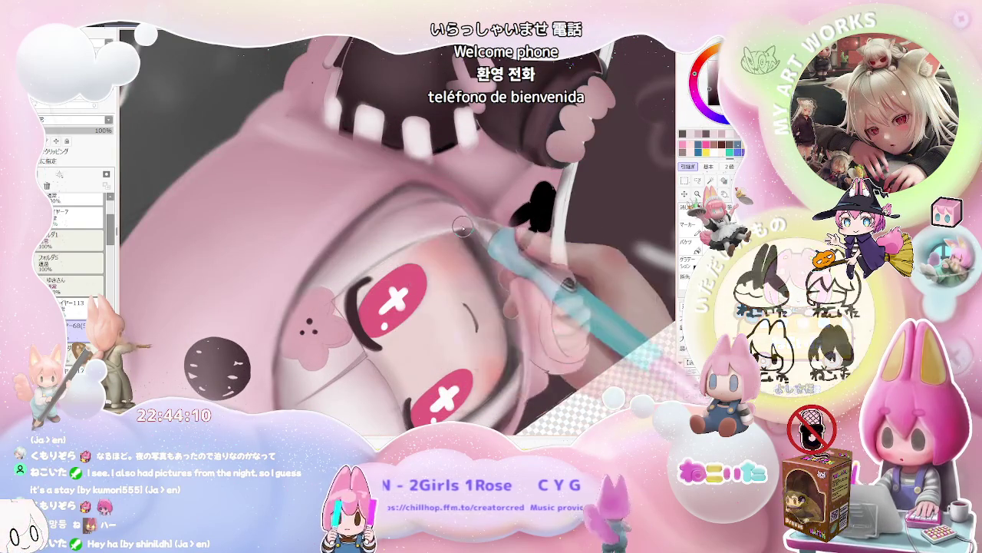
pyautogui.scroll(-2, 461, 245)
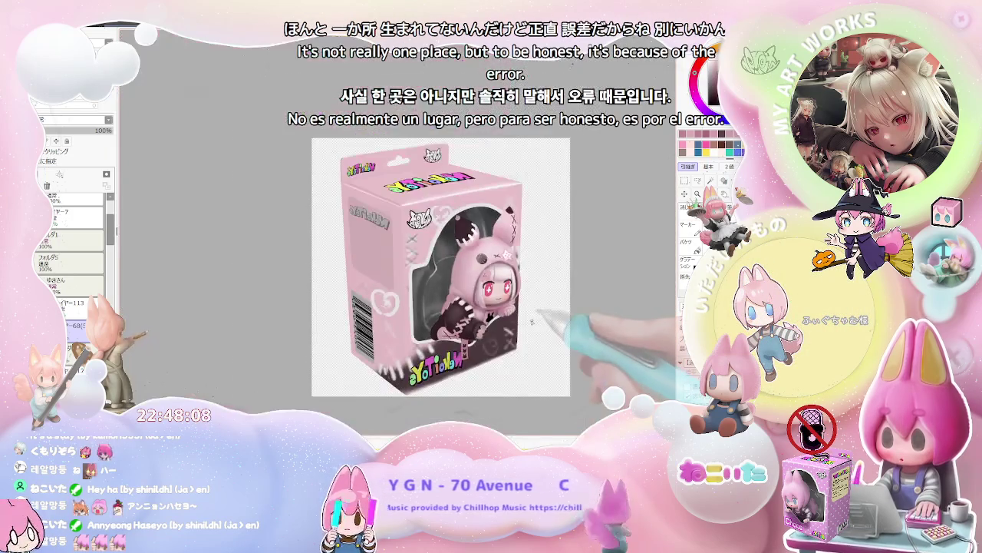
# Flip the canvas view horizontally with H and zoom to see the whole box.
pyautogui.press('h')
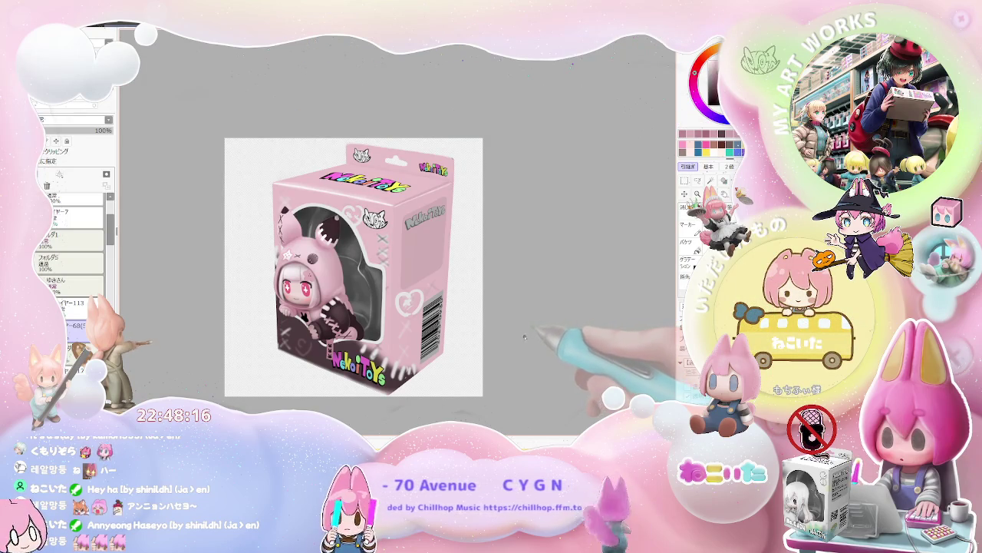
pyautogui.scroll(3, 303, 345)
pyautogui.scroll(2, 292, 330)
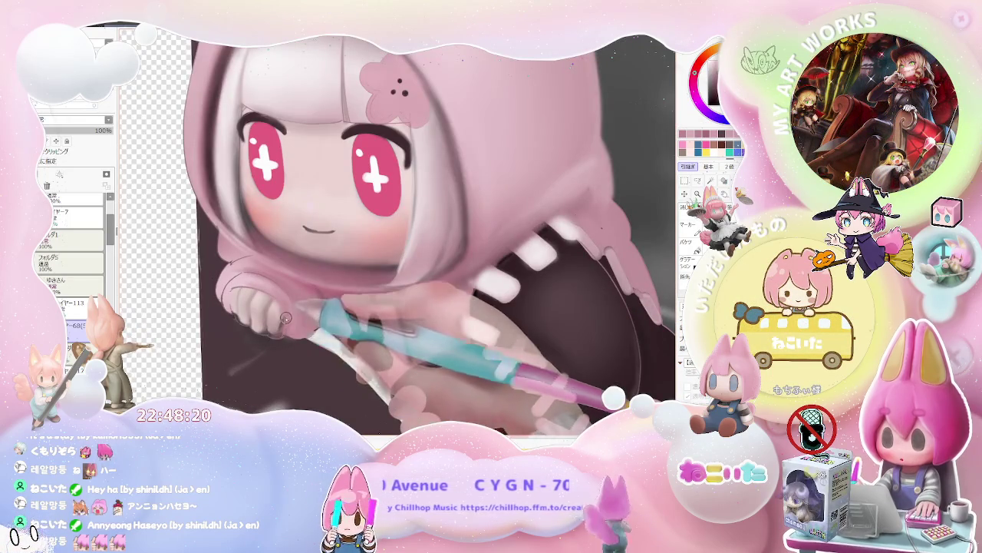
# Zoom in and out around the doll's face to inspect it.
pyautogui.scroll(-3, 286, 315)
pyautogui.scroll(-2, 285, 315)
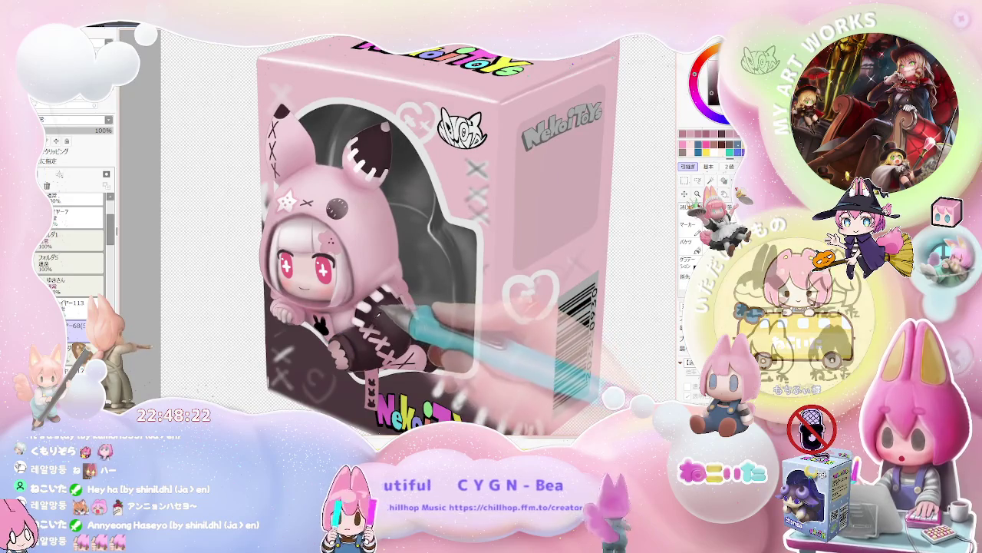
pyautogui.scroll(1, 396, 325)
pyautogui.scroll(2, 369, 337)
pyautogui.scroll(2, 318, 355)
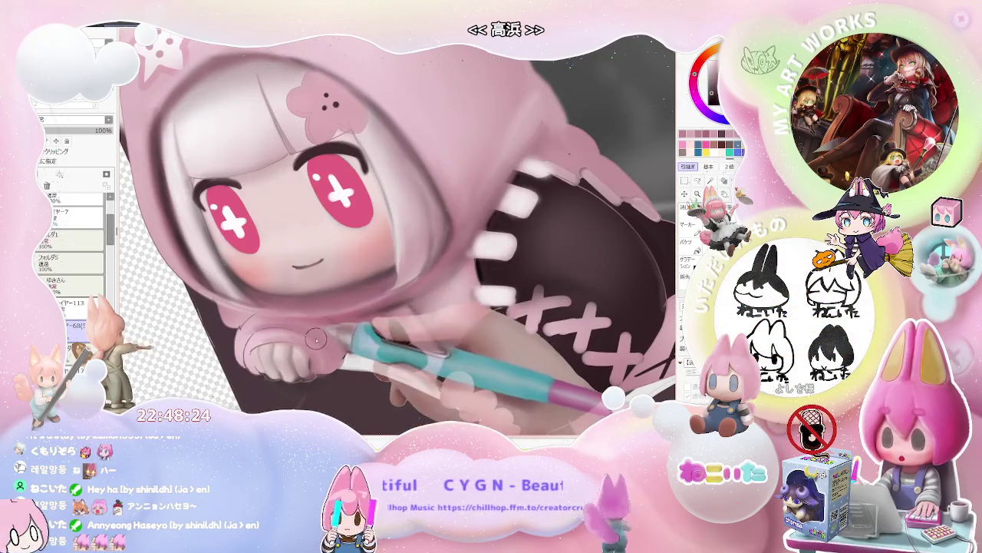
pyautogui.scroll(1, 267, 348)
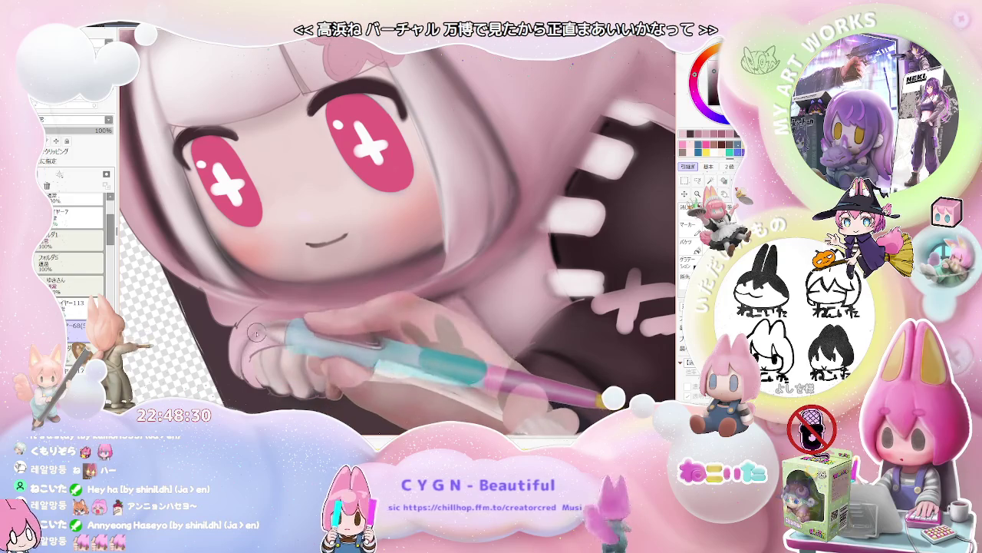
pyautogui.scroll(-2, 270, 329)
pyautogui.scroll(-1, 270, 329)
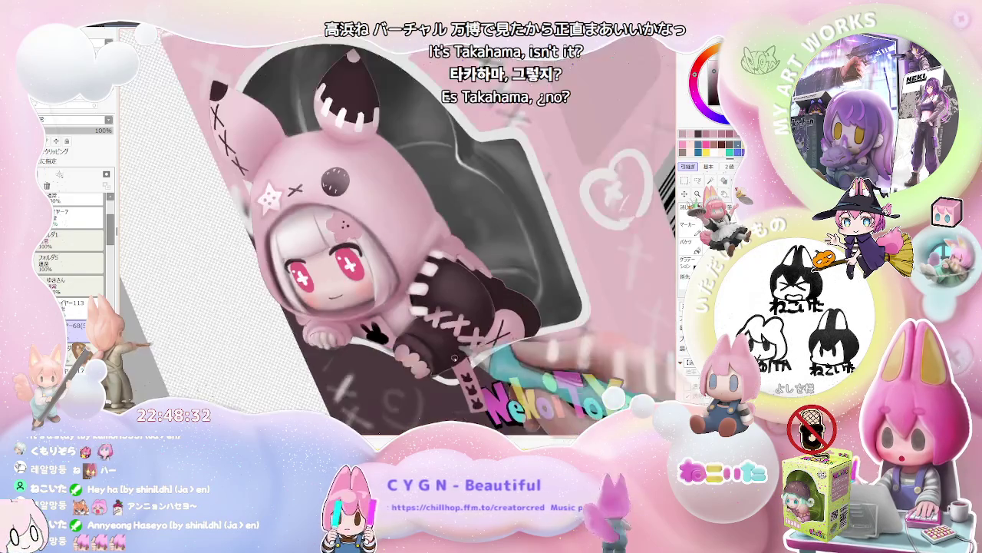
pyautogui.scroll(-1, 270, 329)
pyautogui.scroll(1, 357, 308)
pyautogui.scroll(1, 358, 309)
pyautogui.scroll(1, 358, 309)
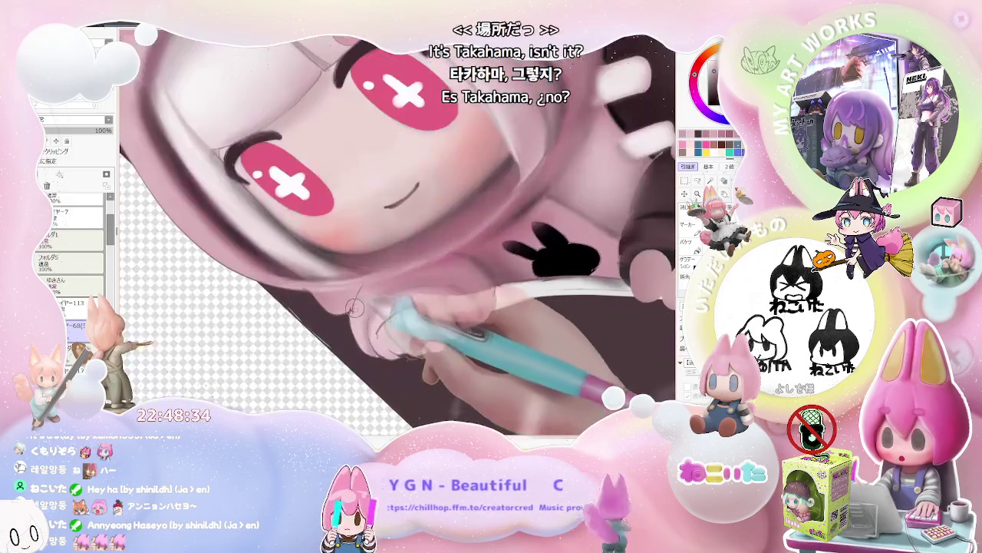
# Zoom out and straighten the tilted canvas view back upright.
pyautogui.scroll(-1, 371, 273)
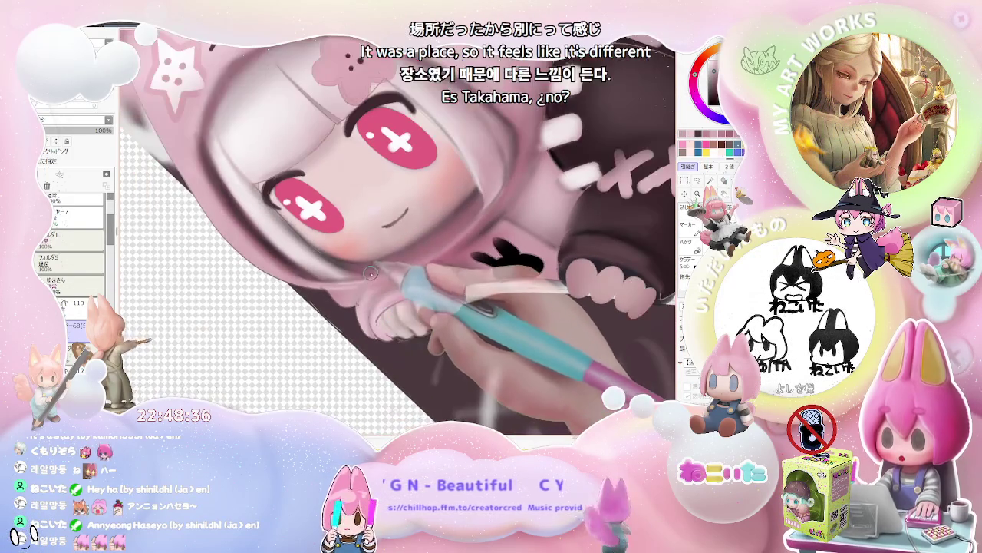
pyautogui.scroll(-1, 338, 297)
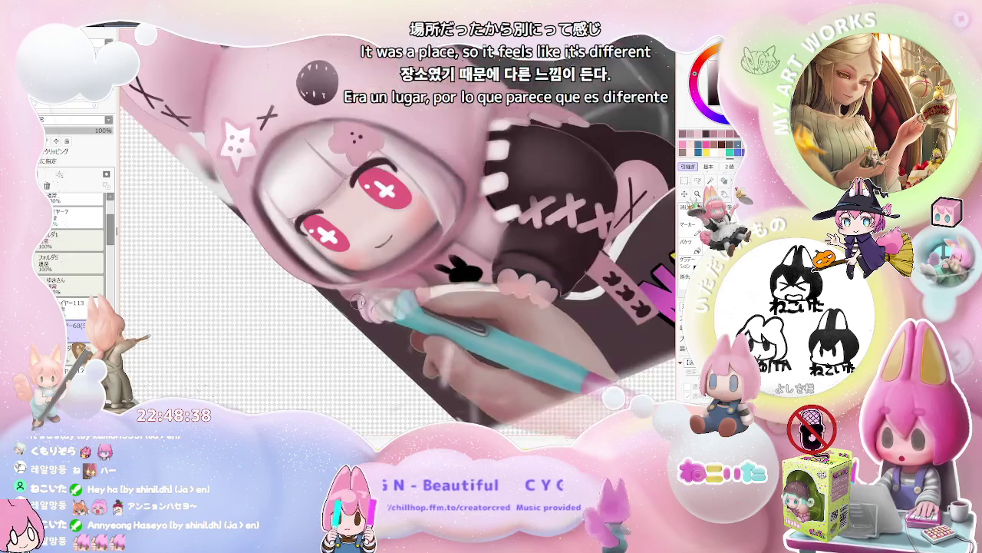
pyautogui.scroll(-1, 338, 296)
pyautogui.scroll(-2, 339, 297)
pyautogui.scroll(-1, 338, 296)
pyautogui.press('Home')
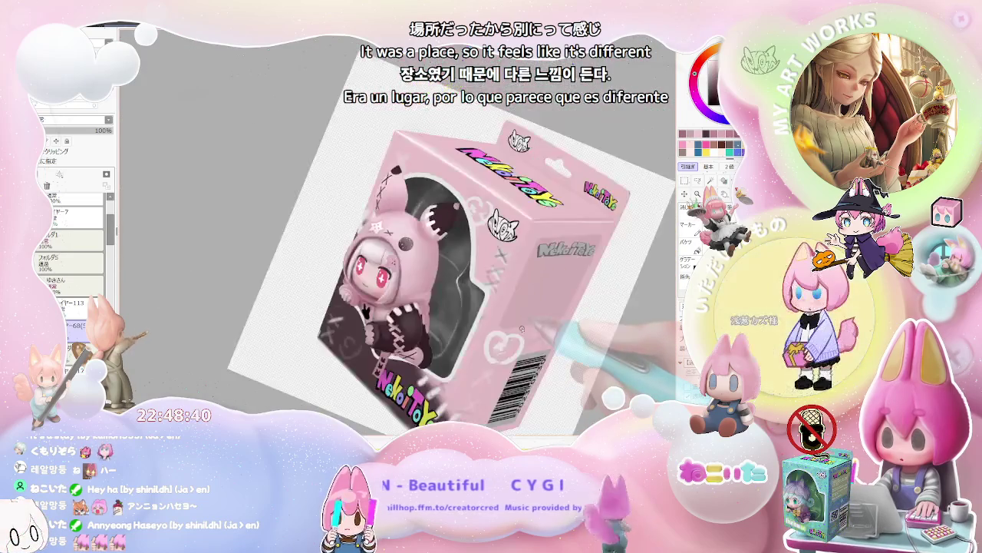
pyautogui.scroll(3, 499, 331)
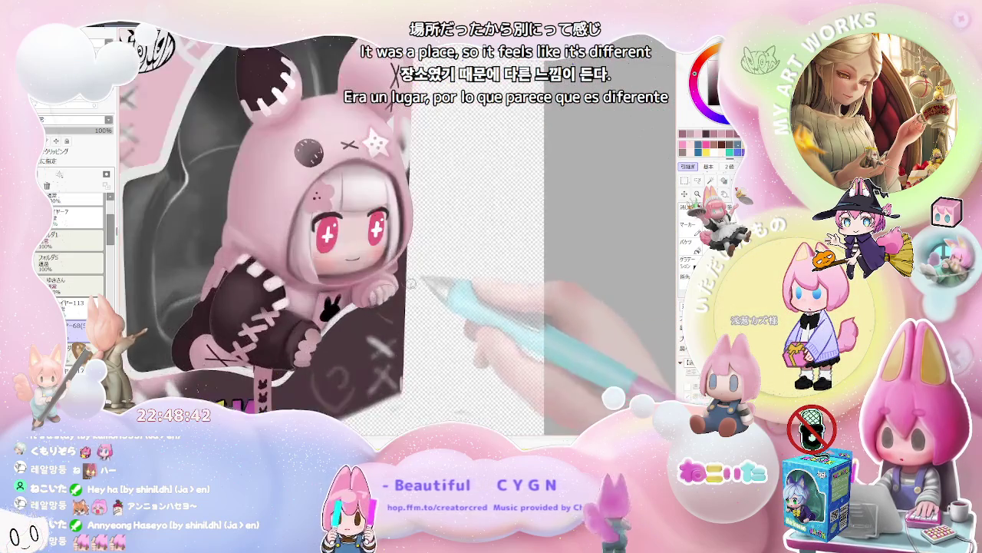
pyautogui.scroll(3, 389, 261)
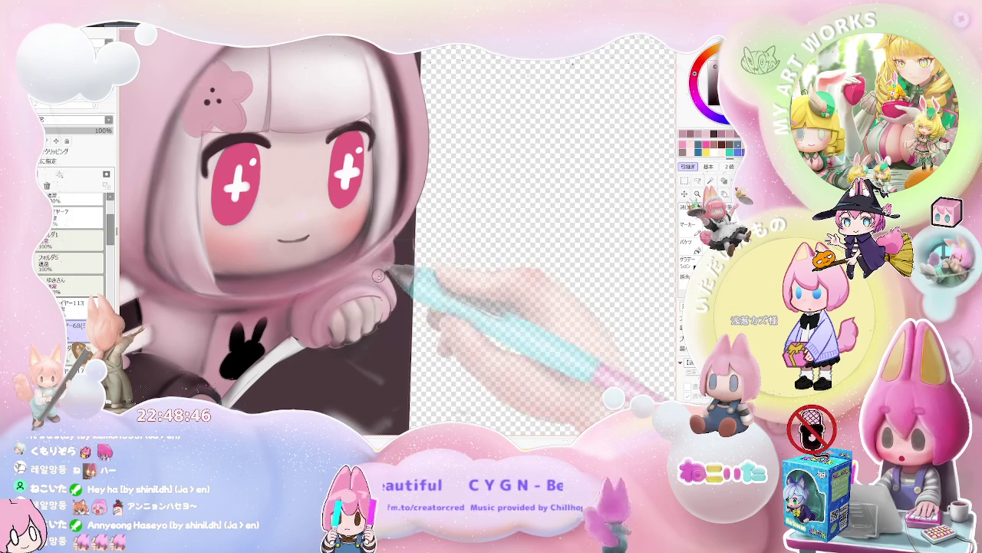
pyautogui.scroll(-2, 370, 269)
pyautogui.scroll(-2, 384, 261)
pyautogui.scroll(-2, 407, 253)
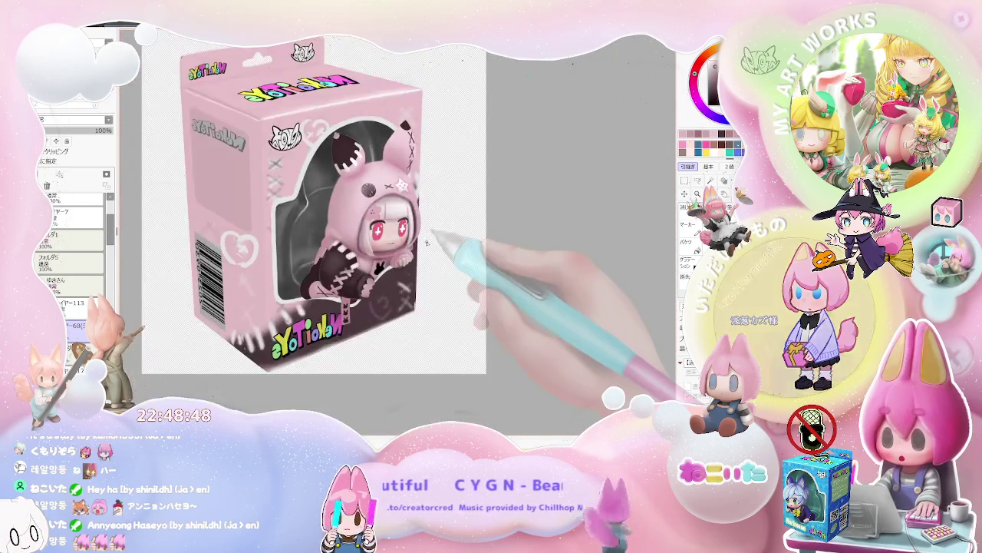
# Mirror the canvas view horizontally and zoom back in to check it.
pyautogui.press('End')
pyautogui.scroll(2, 428, 241)
pyautogui.scroll(2, 422, 246)
pyautogui.scroll(2, 414, 254)
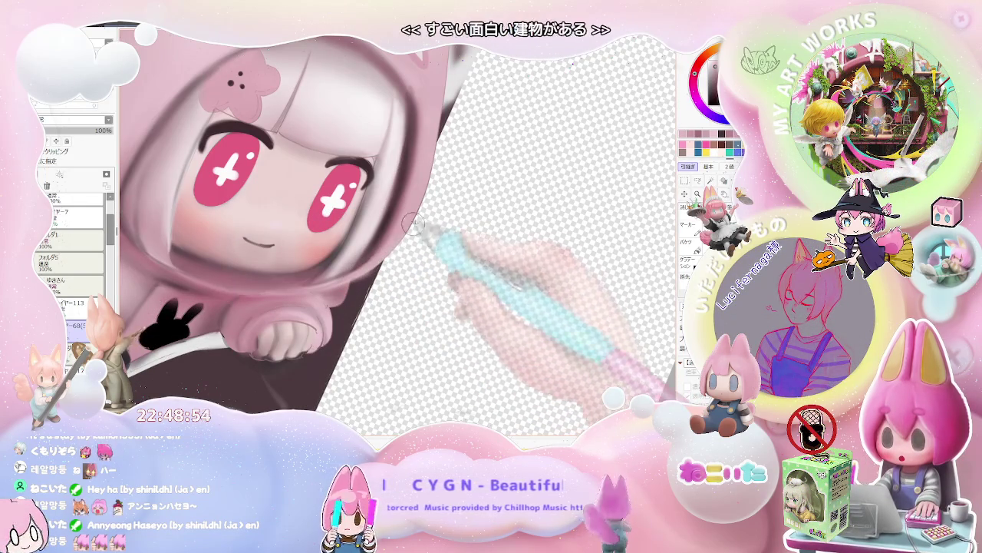
pyautogui.scroll(-2, 434, 177)
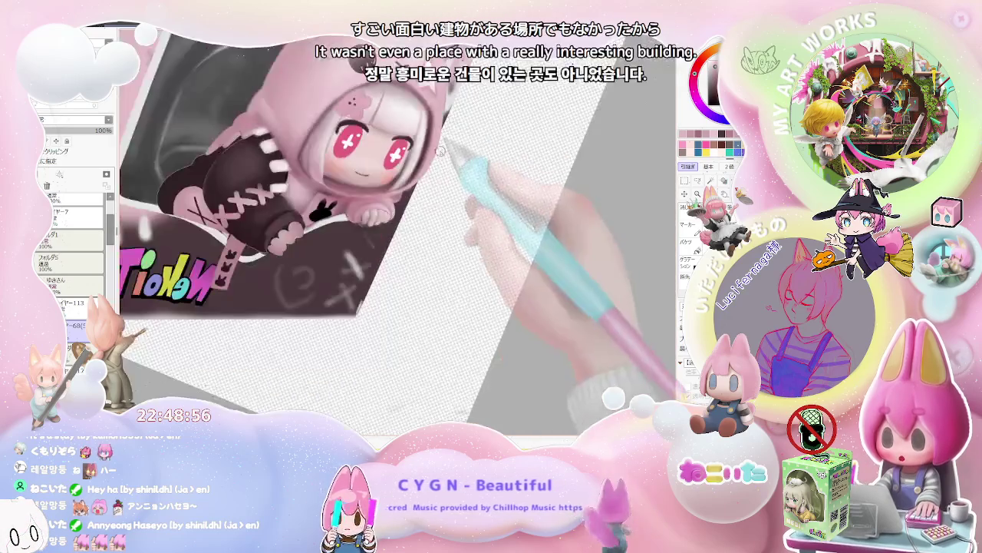
pyautogui.scroll(-2, 443, 172)
pyautogui.press('Home')
pyautogui.scroll(3, 404, 260)
pyautogui.scroll(2, 405, 260)
pyautogui.scroll(2, 344, 345)
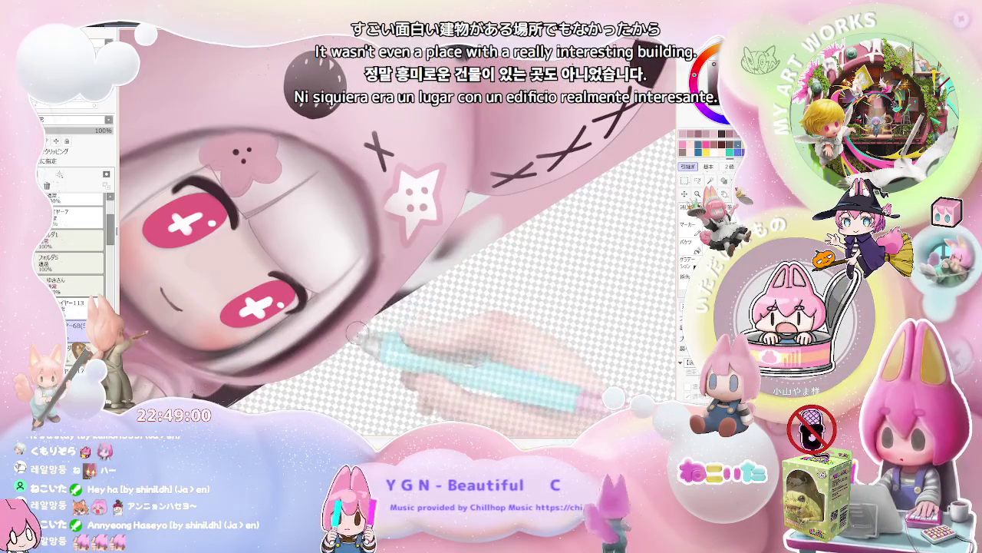
pyautogui.scroll(-2, 471, 259)
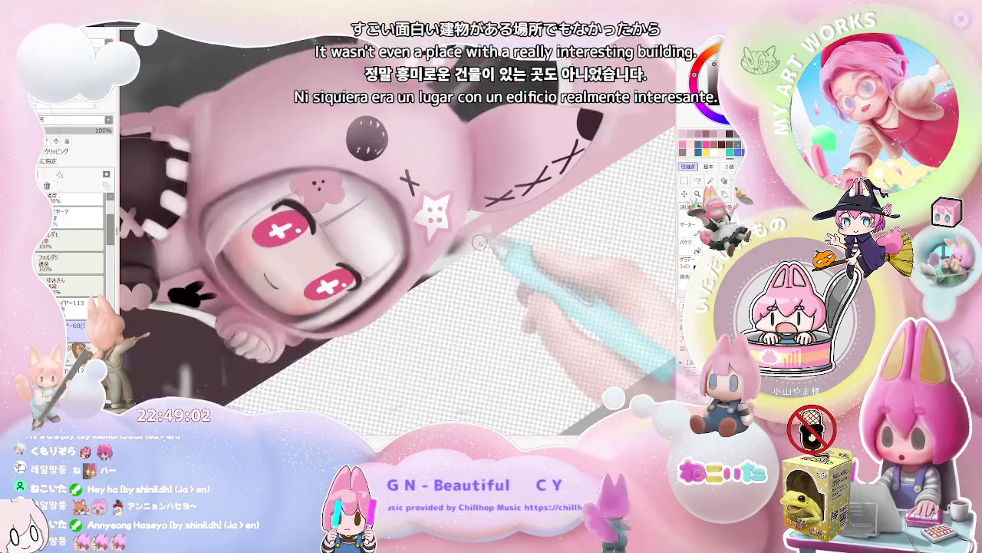
pyautogui.scroll(-2, 488, 231)
pyautogui.scroll(1, 369, 340)
pyautogui.scroll(1, 369, 340)
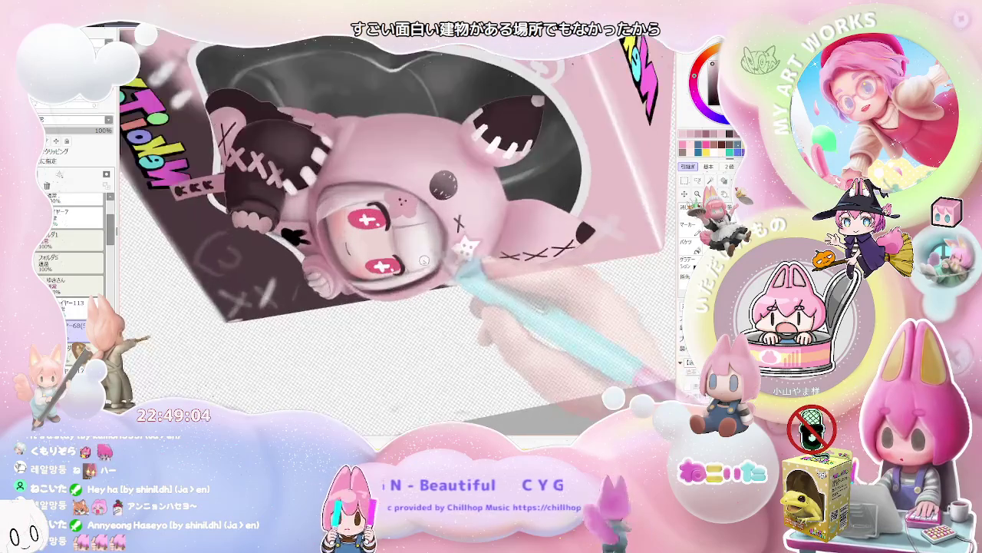
pyautogui.scroll(1, 369, 340)
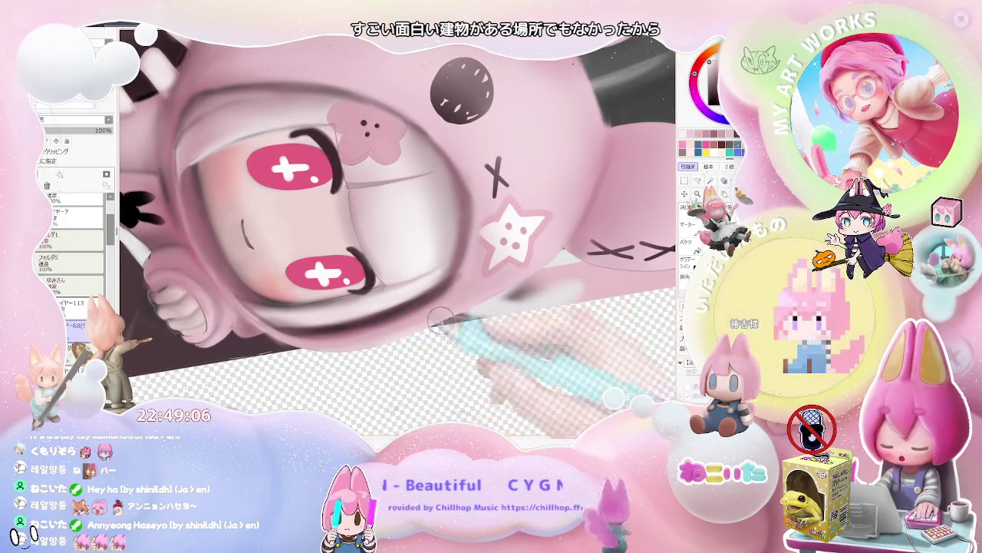
pyautogui.scroll(-1, 468, 309)
pyautogui.scroll(-1, 499, 309)
pyautogui.scroll(-1, 537, 307)
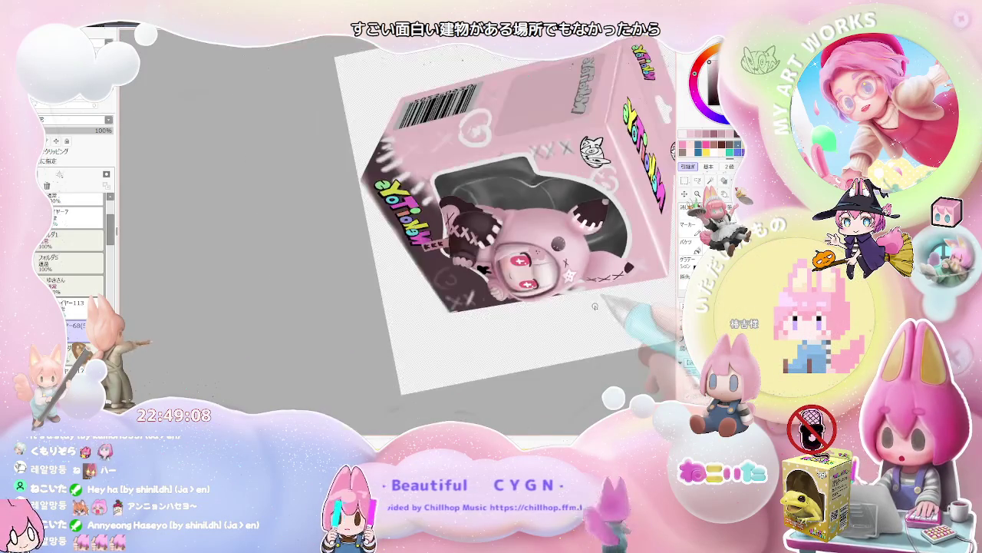
pyautogui.scroll(-1, 564, 307)
pyautogui.moveTo(563, 307); pyautogui.dragTo(537, 327)
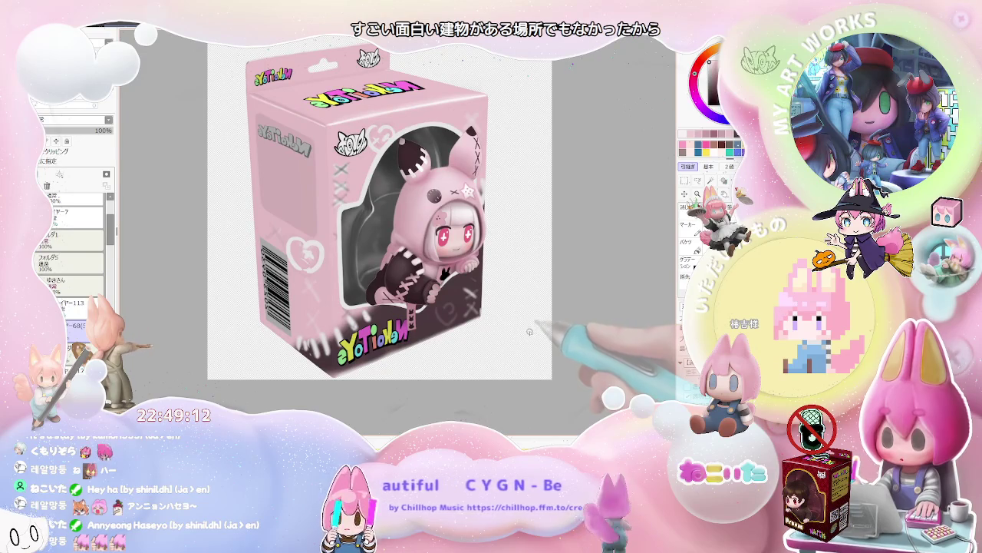
pyautogui.scroll(1, 507, 272)
pyautogui.scroll(1, 480, 257)
pyautogui.scroll(1, 449, 238)
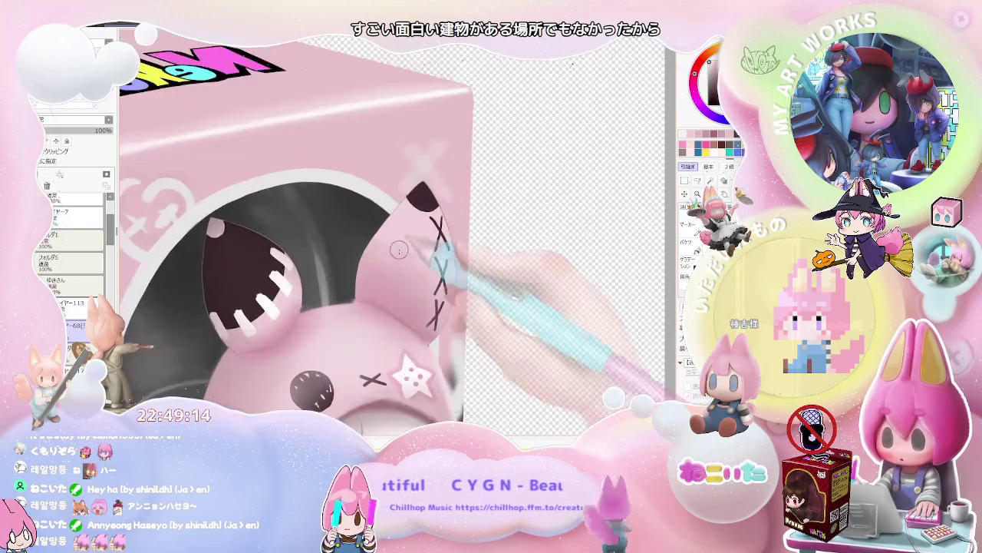
pyautogui.scroll(1, 376, 218)
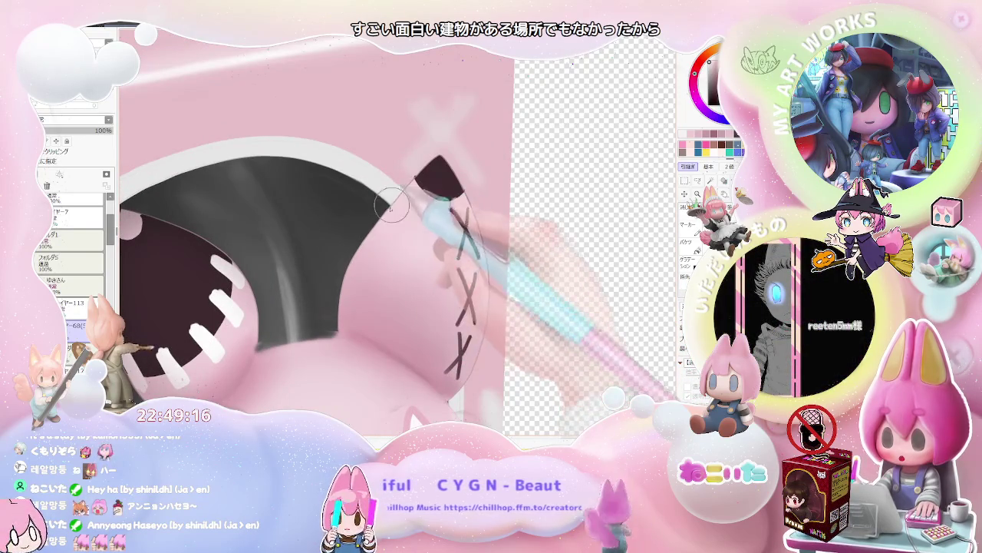
pyautogui.moveTo(398, 198); pyautogui.dragTo(349, 328)
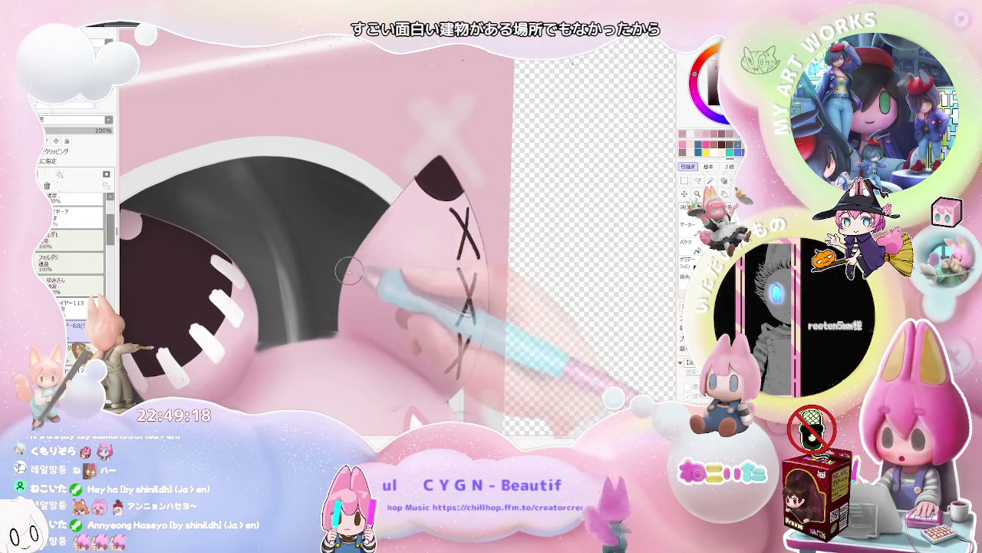
pyautogui.scroll(-2, 343, 278)
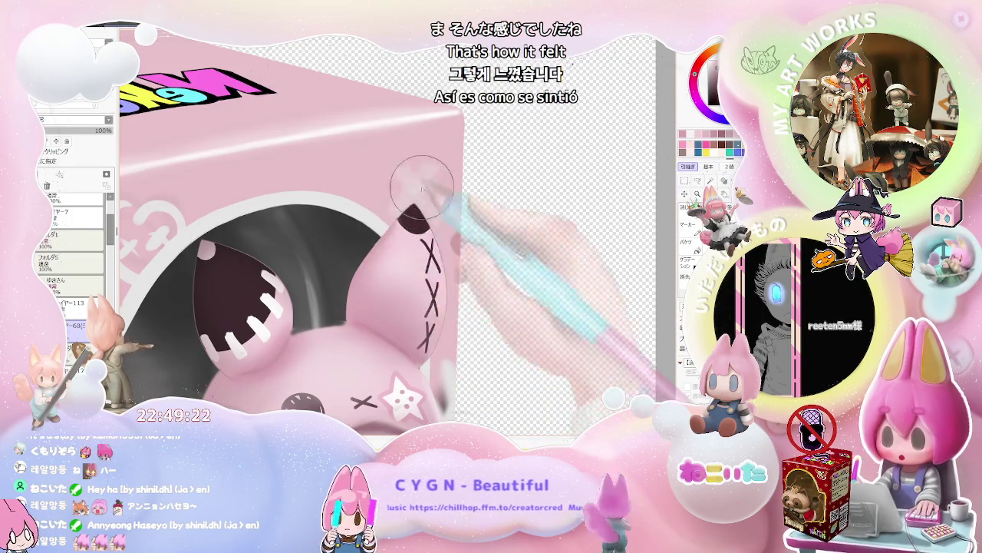
pyautogui.scroll(-2, 505, 239)
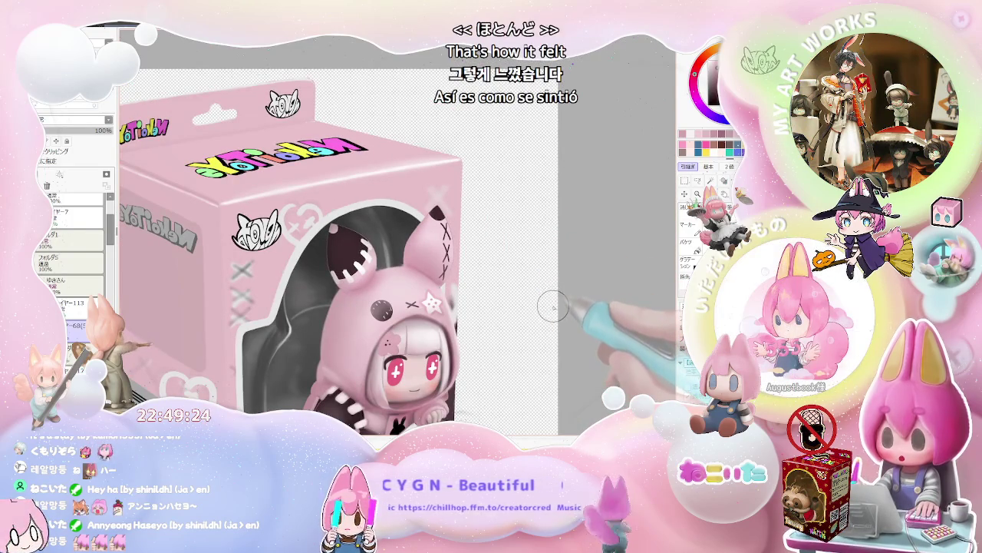
pyautogui.scroll(-1, 553, 308)
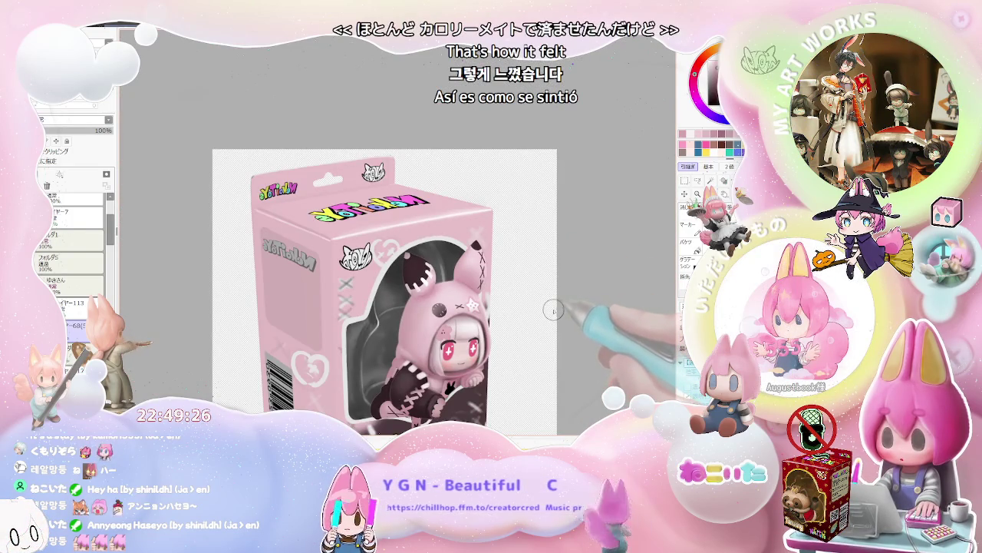
pyautogui.press('End')
pyautogui.press('End')
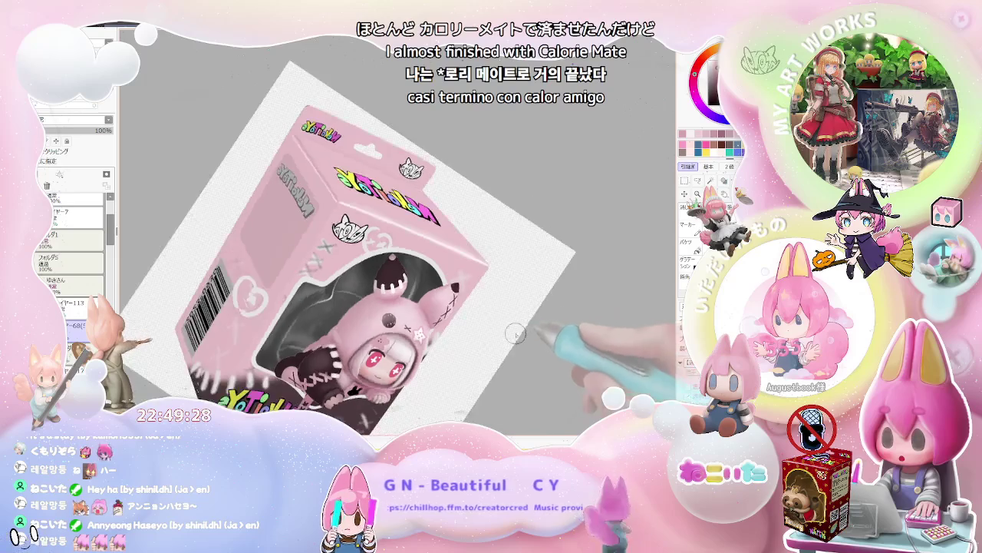
pyautogui.scroll(2, 555, 310)
pyautogui.scroll(2, 407, 283)
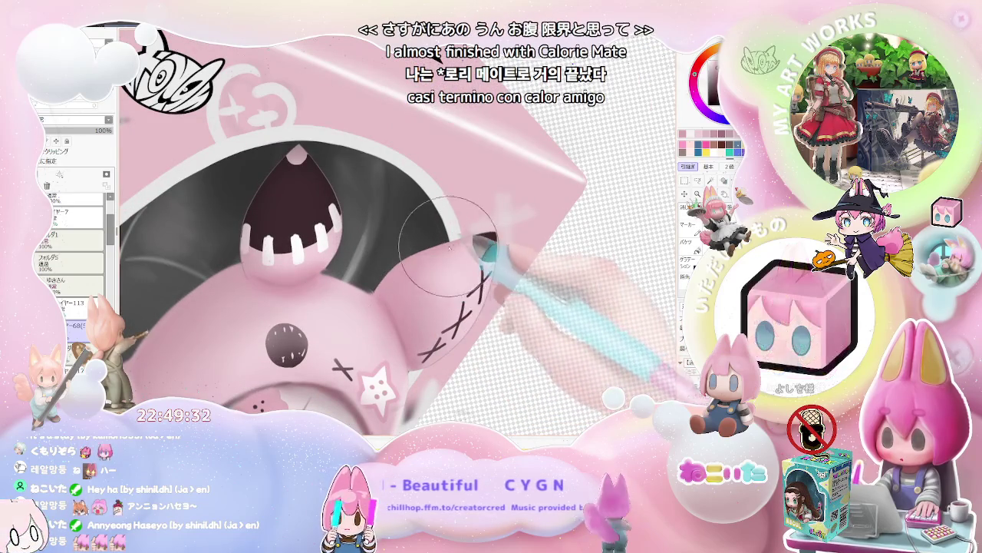
pyautogui.scroll(-3, 457, 240)
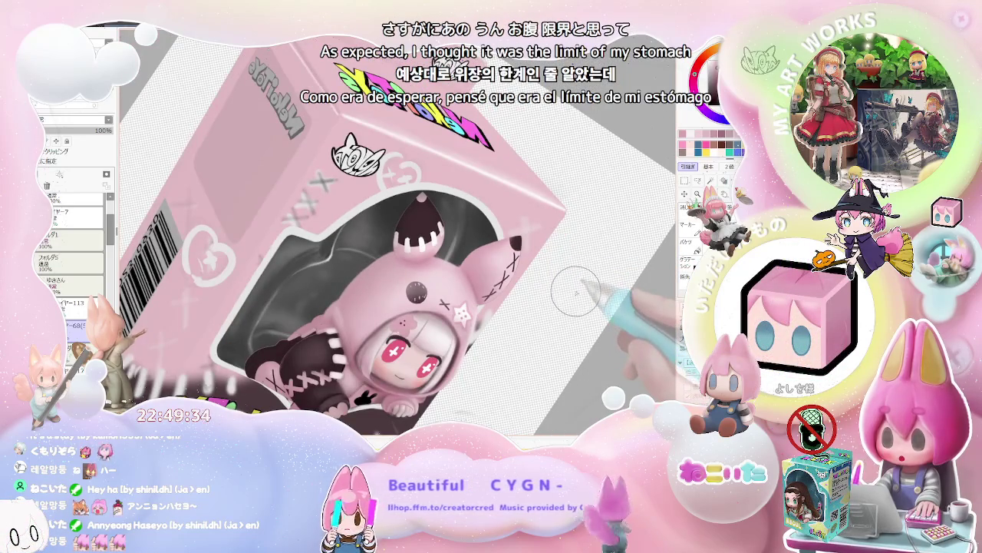
pyautogui.scroll(2, 513, 270)
pyautogui.scroll(2, 483, 211)
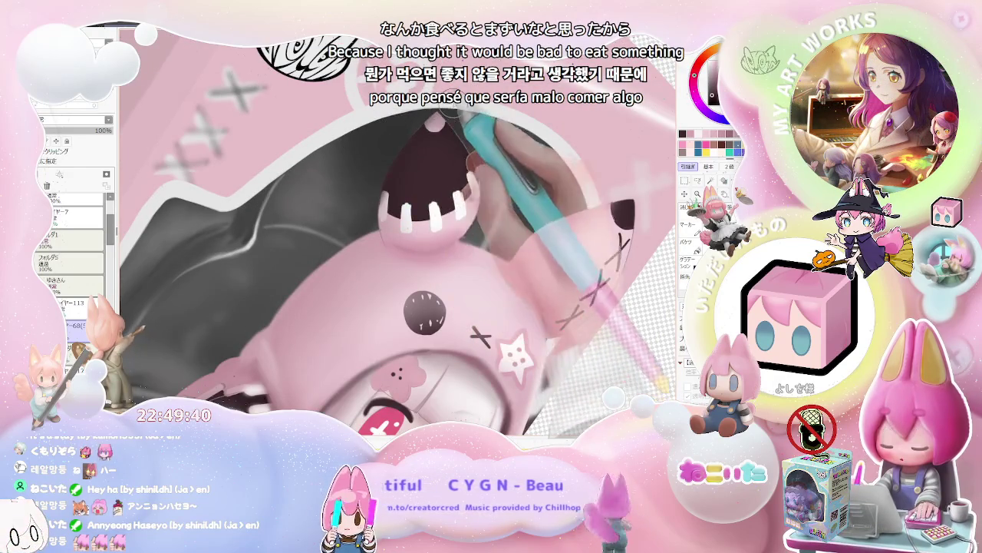
# Zoom around the hood and rotate the view until the box stands upright.
pyautogui.scroll(-3, 468, 184)
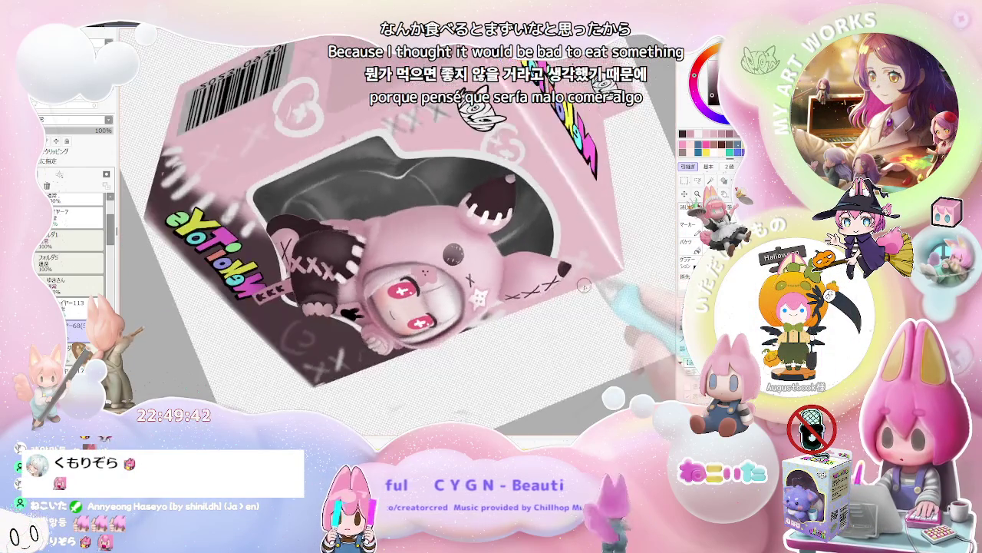
pyautogui.scroll(3, 411, 258)
pyautogui.scroll(2, 411, 258)
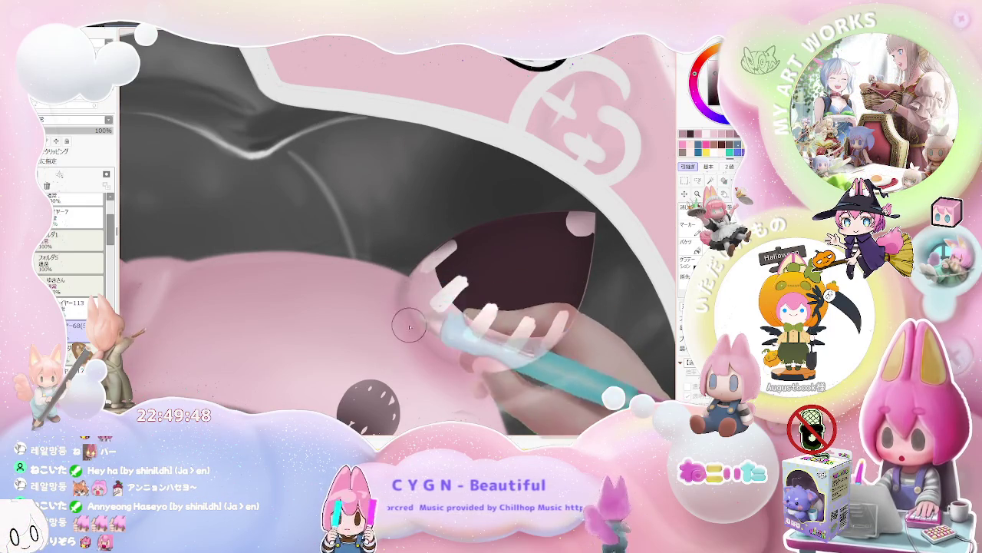
pyautogui.scroll(-2, 403, 289)
pyautogui.scroll(-2, 461, 307)
pyautogui.scroll(-2, 546, 346)
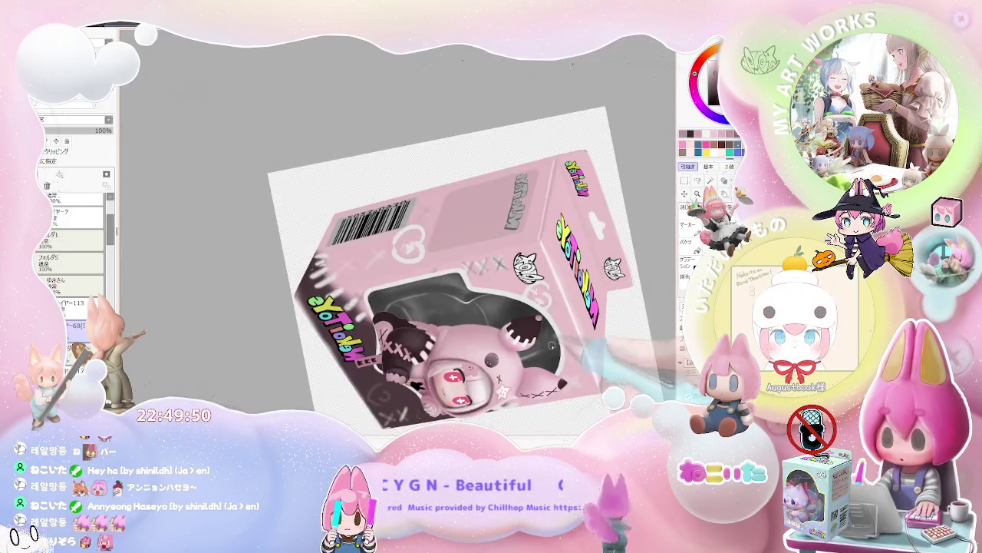
pyautogui.press('Delete')
pyautogui.press('Delete')
pyautogui.press('Delete')
pyautogui.press('Delete')
pyautogui.press('Delete')
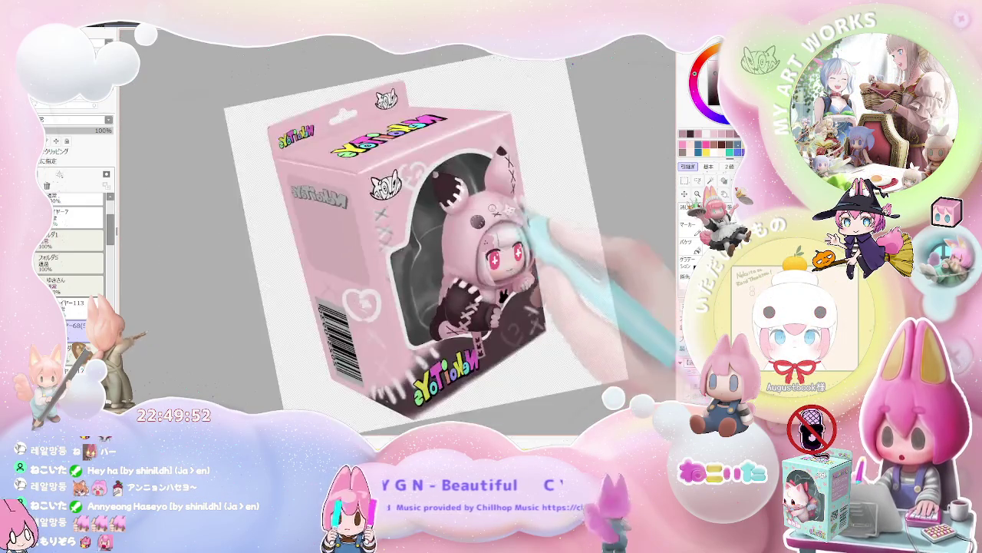
pyautogui.scroll(3, 505, 173)
pyautogui.scroll(1, 504, 173)
pyautogui.scroll(-1, 491, 200)
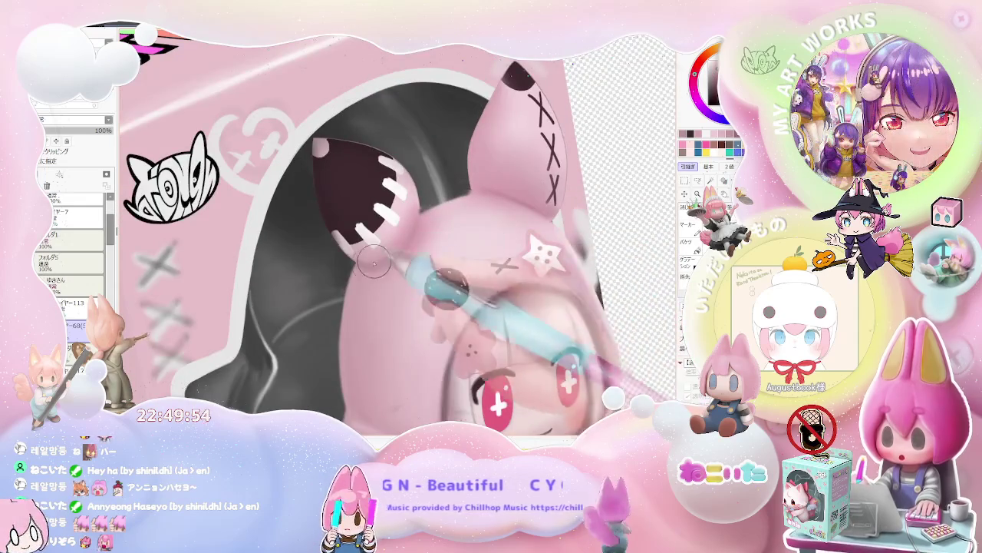
pyautogui.scroll(2, 395, 259)
pyautogui.scroll(-3, 396, 259)
pyautogui.scroll(-1, 595, 273)
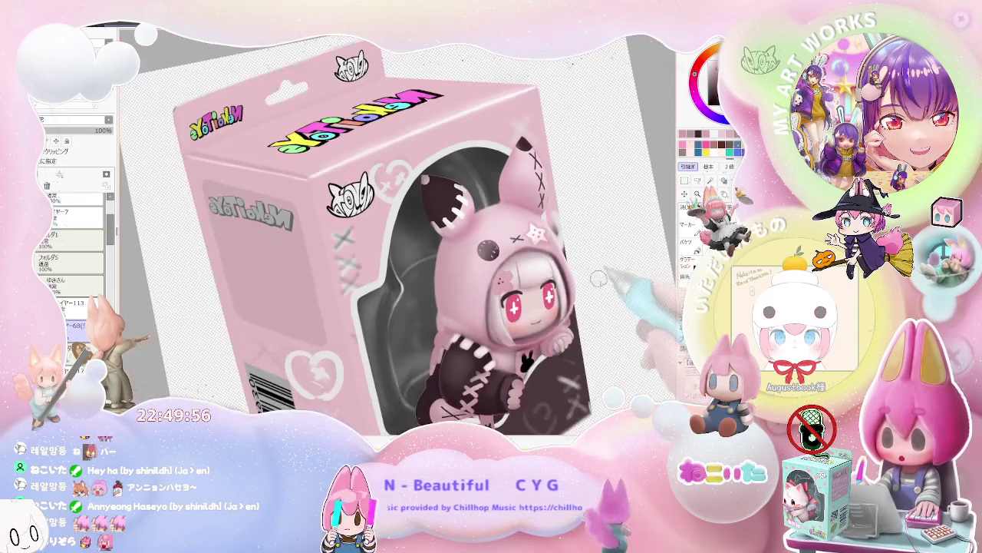
# Tilt the box artwork the other way and zoom in on the hood and ear.
pyautogui.press('Delete')
pyautogui.press('Delete')
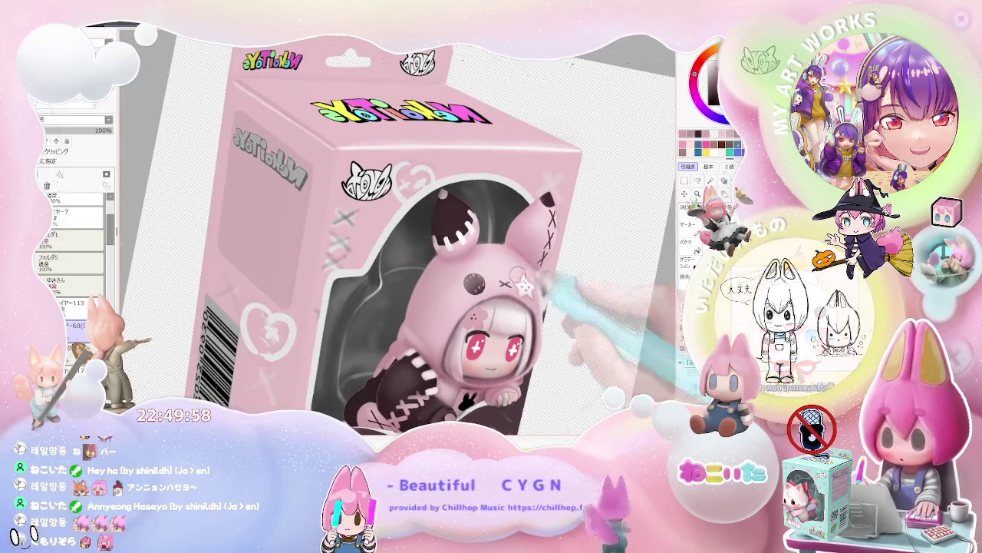
pyautogui.scroll(3, 530, 284)
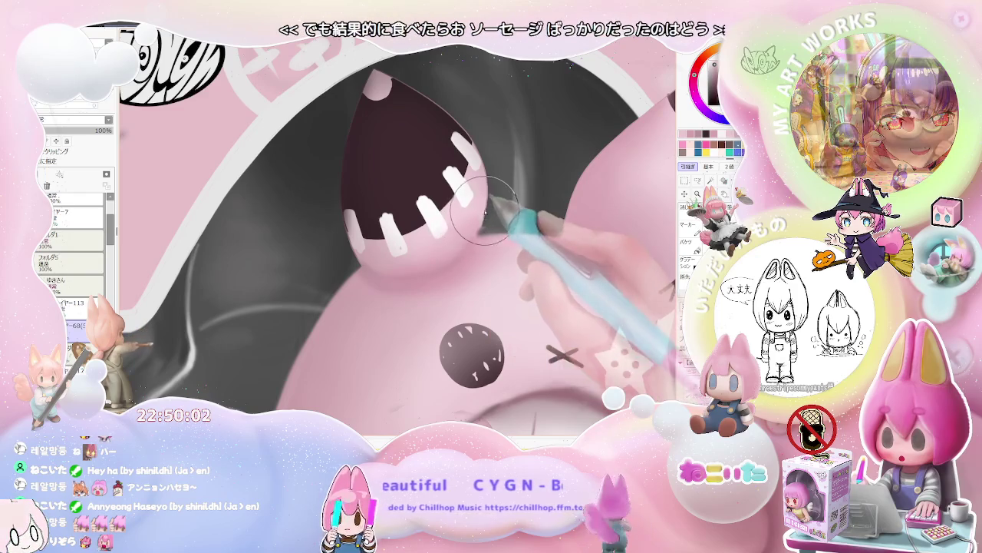
pyautogui.scroll(-2, 485, 206)
pyautogui.scroll(-2, 485, 206)
pyautogui.scroll(1, 460, 268)
pyautogui.scroll(2, 430, 257)
pyautogui.scroll(1, 416, 252)
pyautogui.scroll(2, 416, 251)
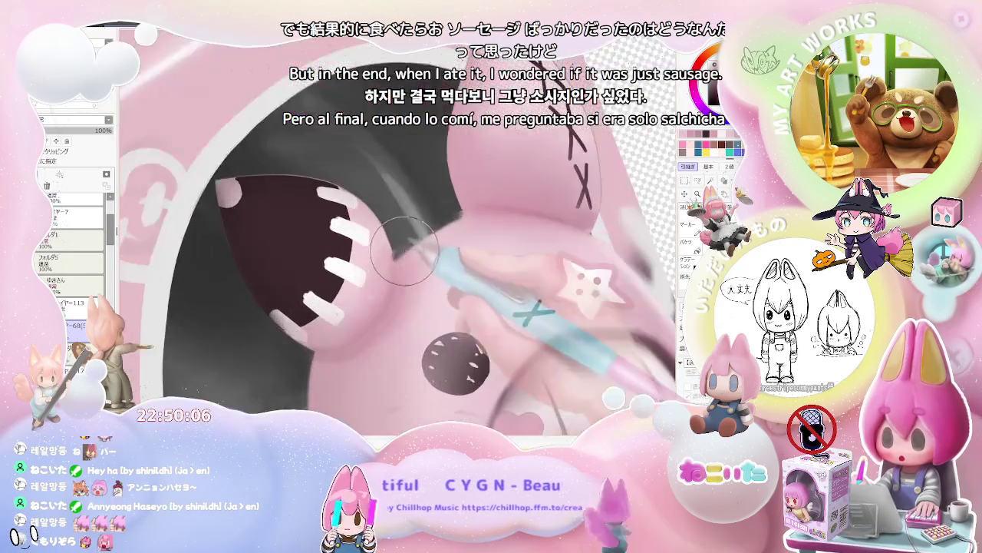
pyautogui.scroll(1, 403, 255)
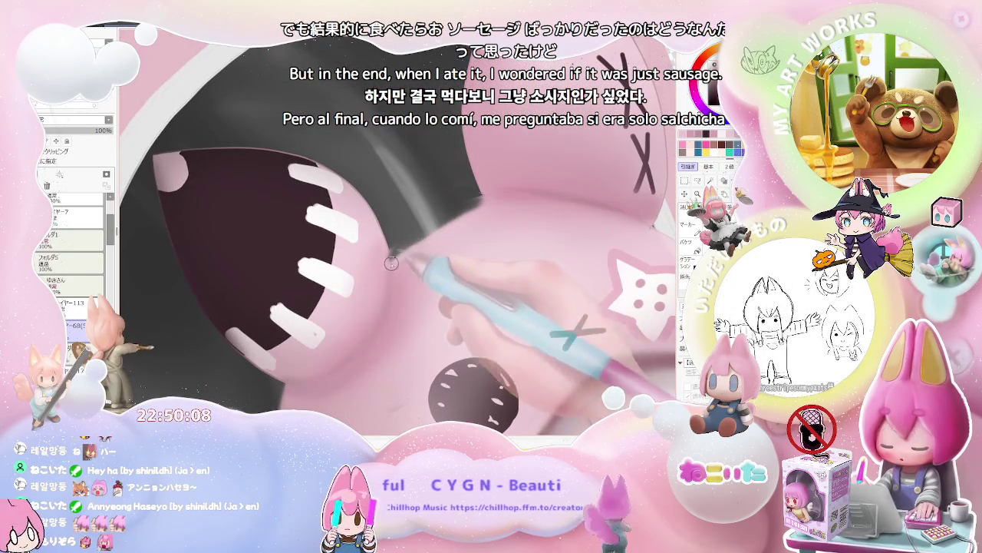
pyautogui.scroll(-2, 459, 220)
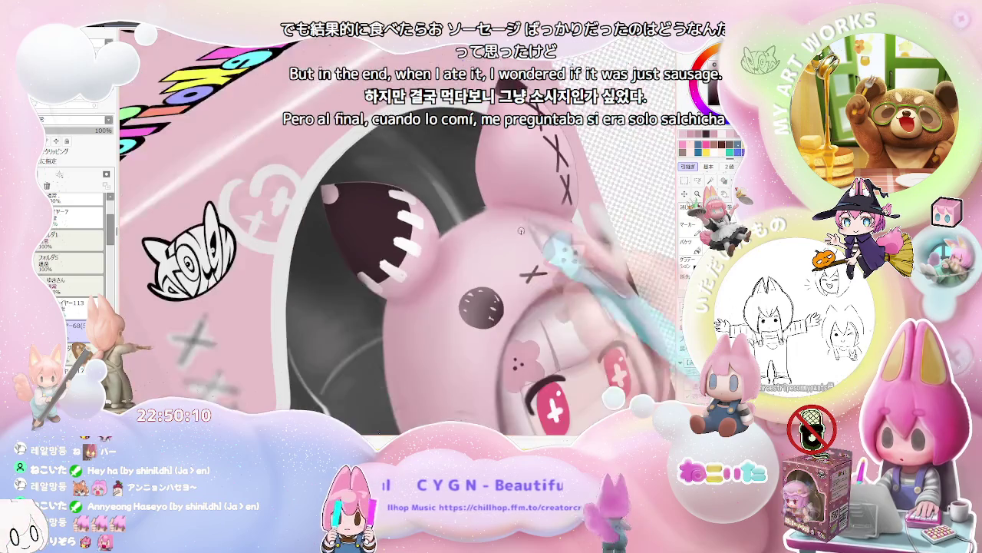
pyautogui.scroll(-2, 459, 220)
# Zoom out, rotate to a new angle, make the brush much larger, then tilt counter-clockwise.
pyautogui.scroll(1, 607, 305)
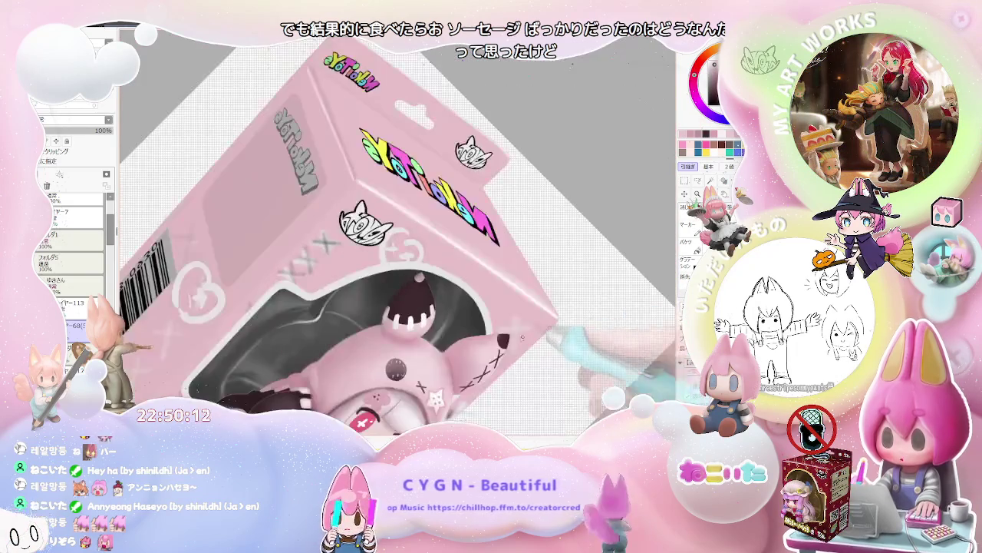
pyautogui.scroll(2, 461, 322)
pyautogui.scroll(2, 416, 319)
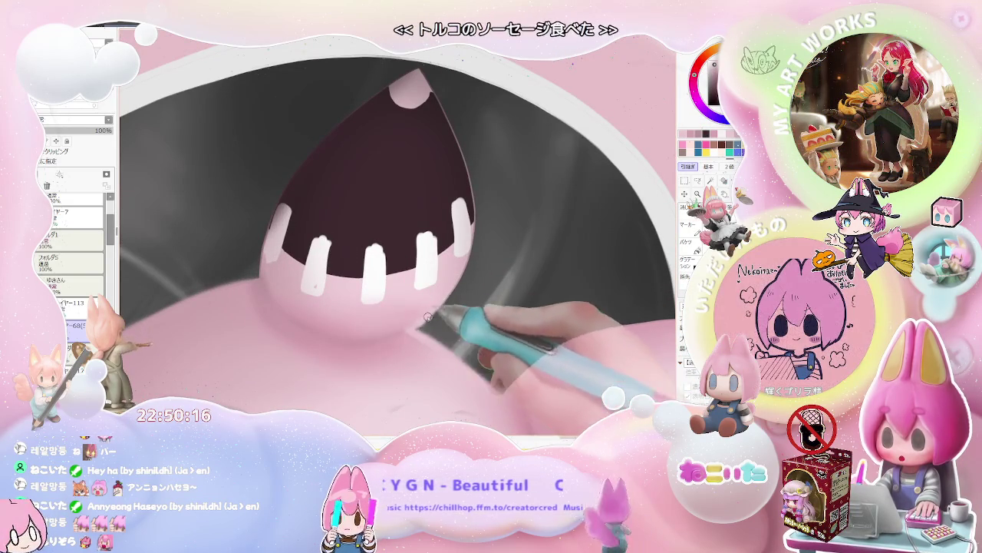
pyautogui.scroll(-1, 400, 331)
pyautogui.scroll(-1, 400, 332)
pyautogui.scroll(-1, 400, 332)
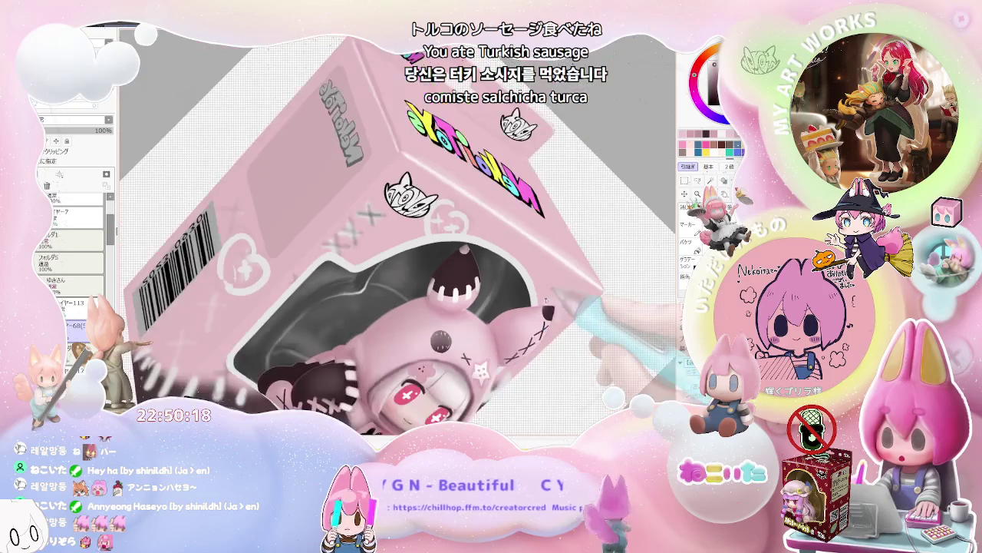
pyautogui.scroll(-1, 400, 331)
pyautogui.moveTo(461, 323); pyautogui.dragTo(522, 334)
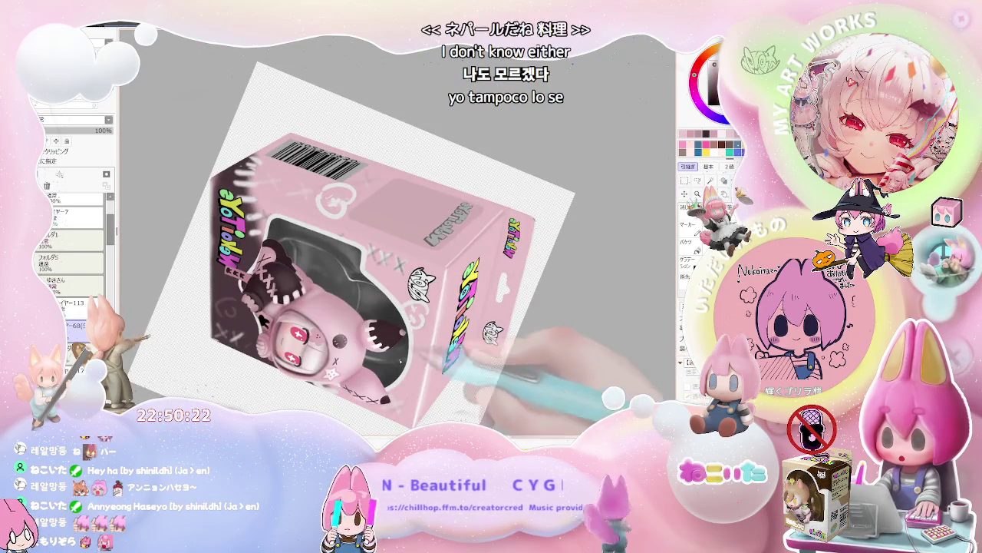
pyautogui.scroll(5, 388, 329)
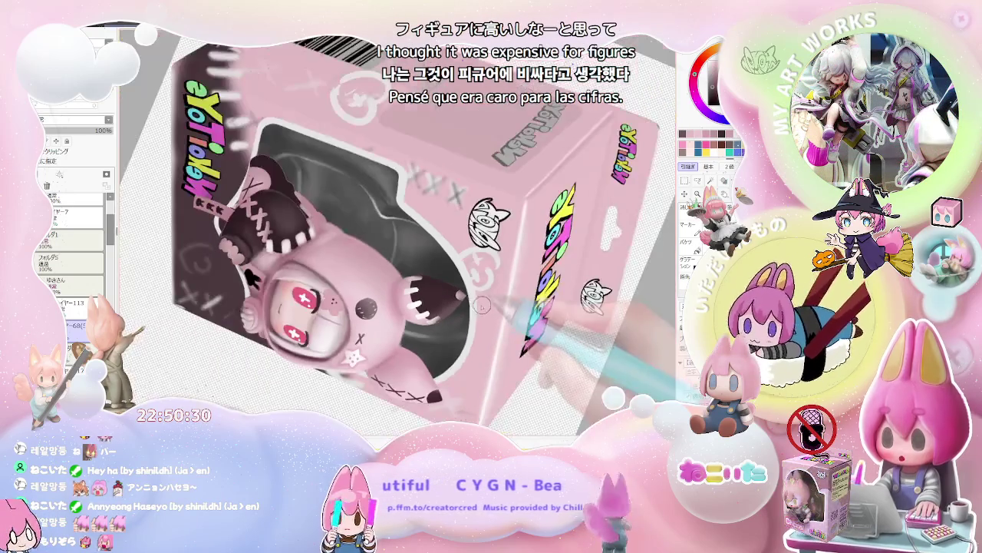
pyautogui.press(']')
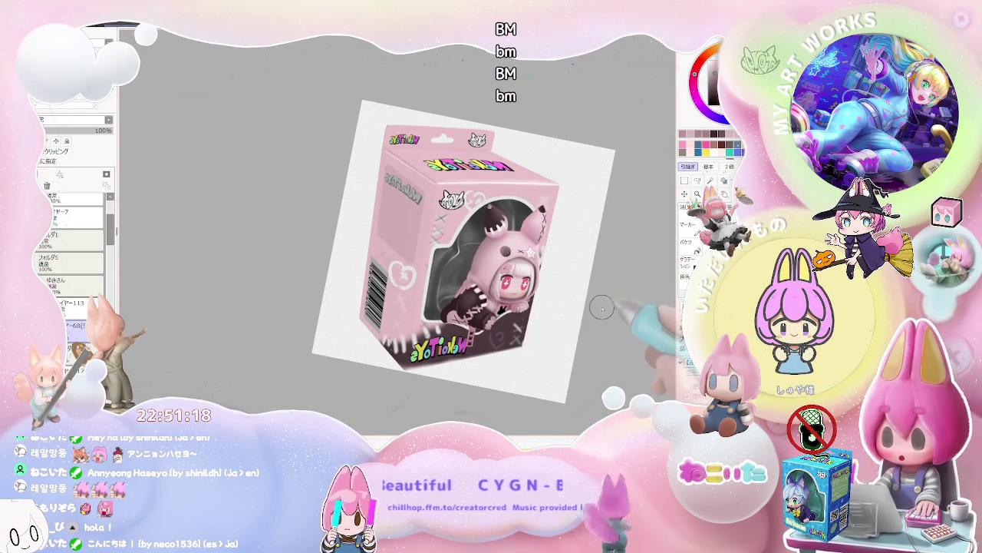
pyautogui.moveTo(602, 307); pyautogui.dragTo(562, 330)
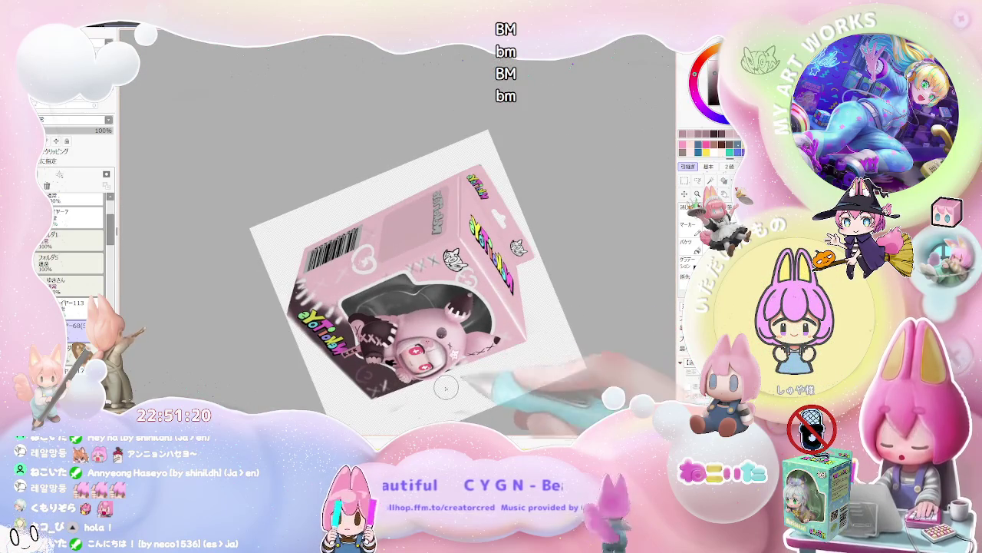
pyautogui.scroll(5, 459, 388)
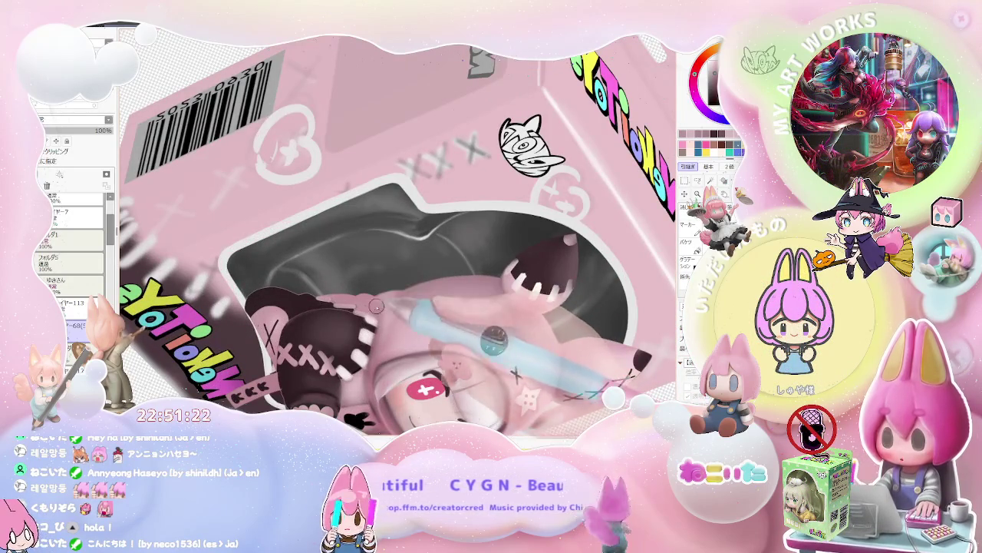
pyautogui.scroll(-1, 376, 310)
pyautogui.scroll(-3, 376, 310)
pyautogui.scroll(-2, 376, 310)
pyautogui.moveTo(513, 338)
pyautogui.mouseDown()
pyautogui.moveTo(491, 360)
pyautogui.moveTo(461, 361)
pyautogui.mouseUp()
pyautogui.scroll(2, 363, 313)
pyautogui.scroll(3, 363, 312)
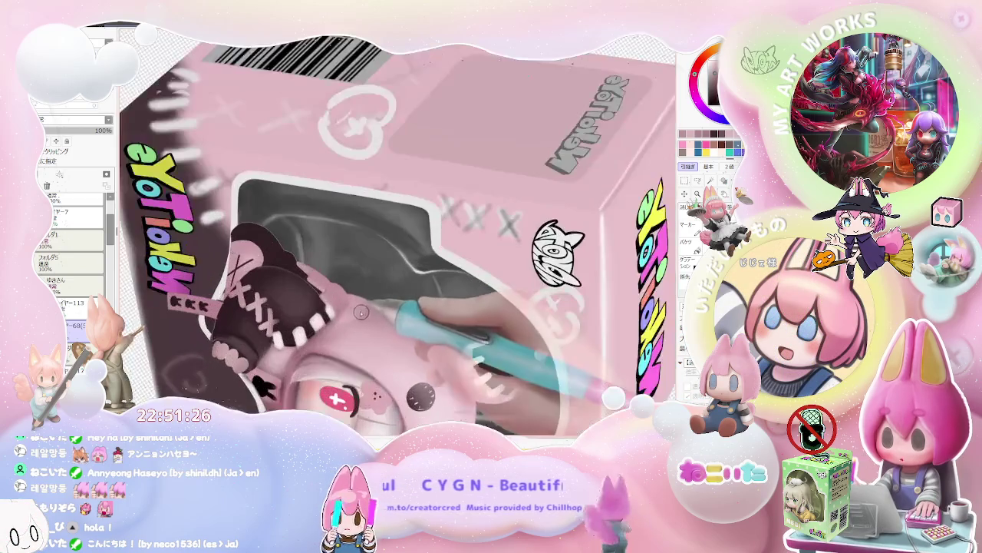
pyautogui.scroll(2, 357, 309)
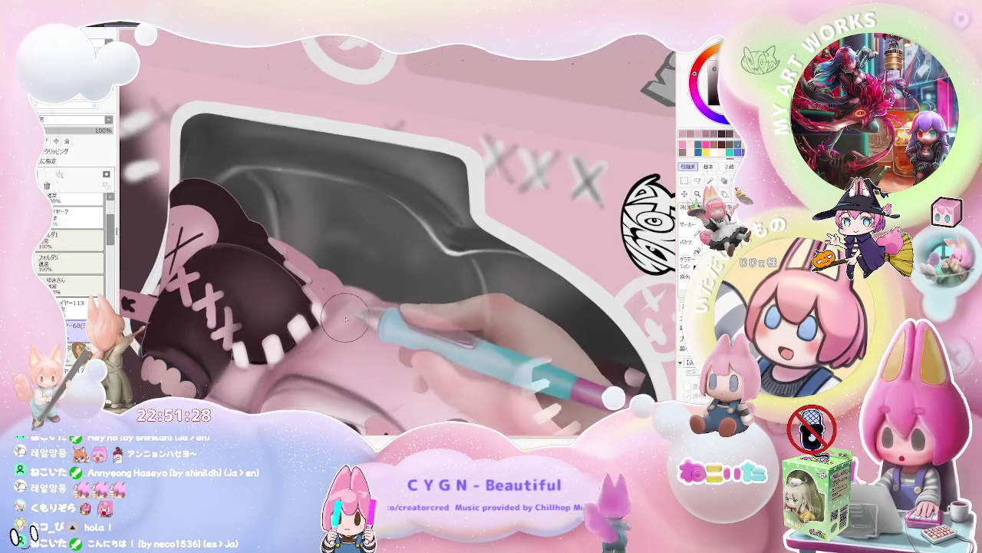
pyautogui.moveTo(364, 305); pyautogui.dragTo(352, 301)
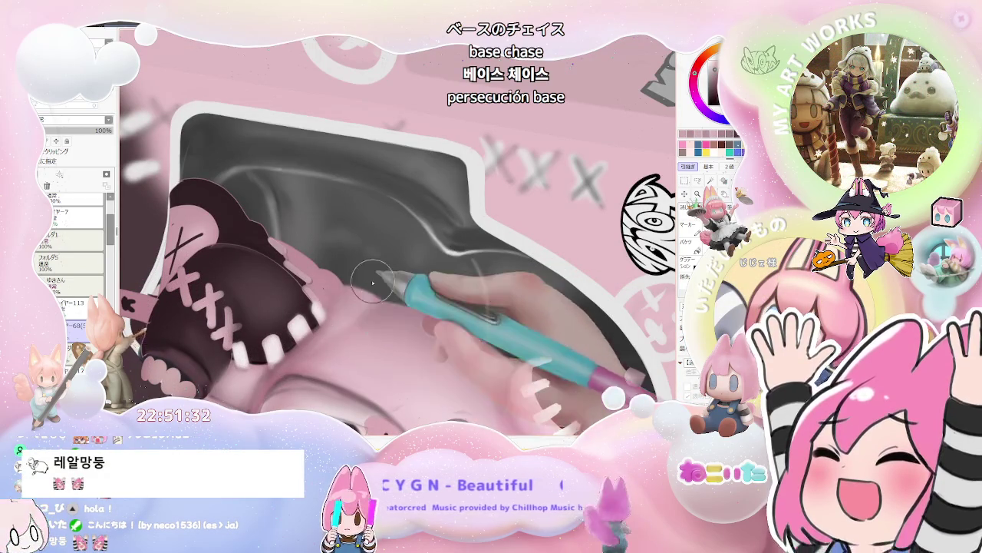
pyautogui.scroll(-5, 402, 273)
pyautogui.scroll(-3, 402, 274)
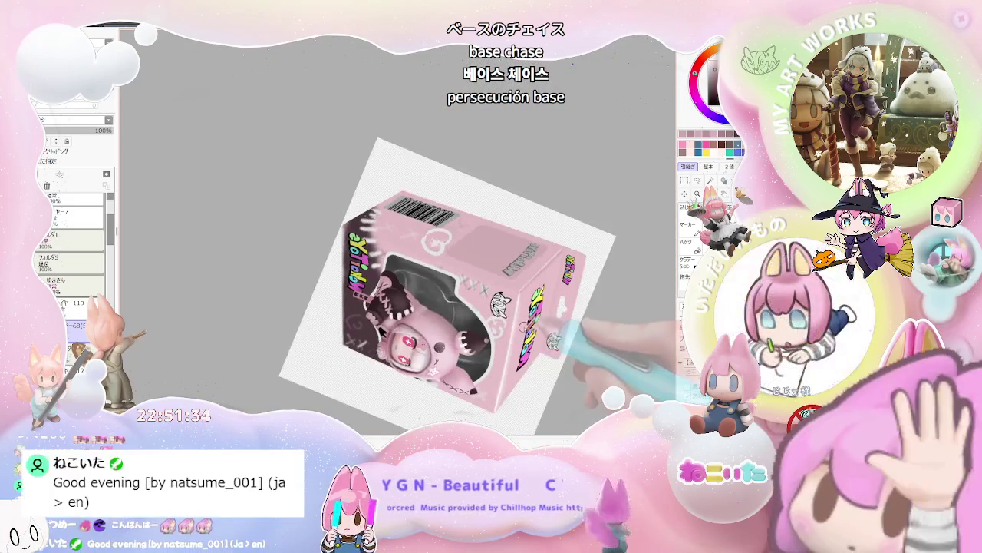
pyautogui.moveTo(522, 329); pyautogui.dragTo(479, 232)
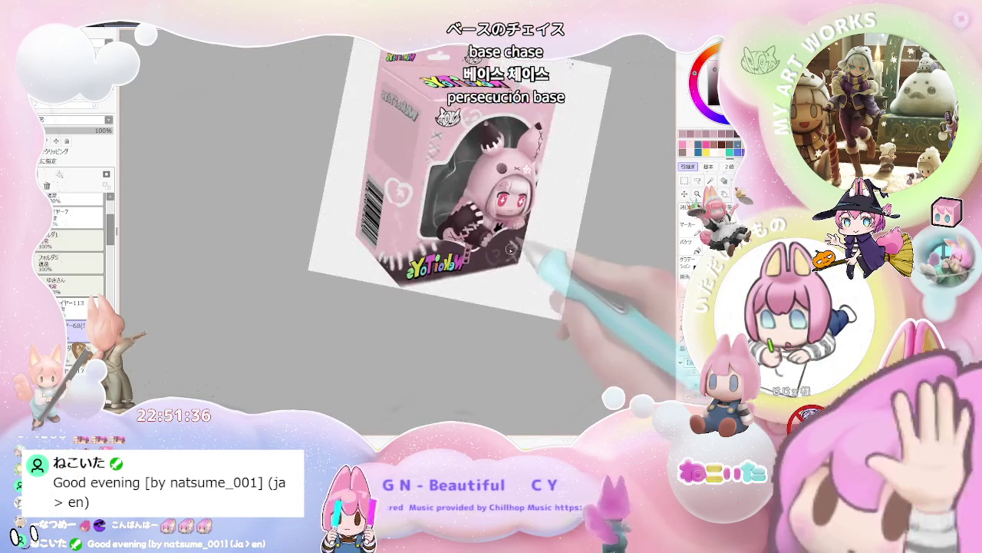
pyautogui.scroll(5, 430, 276)
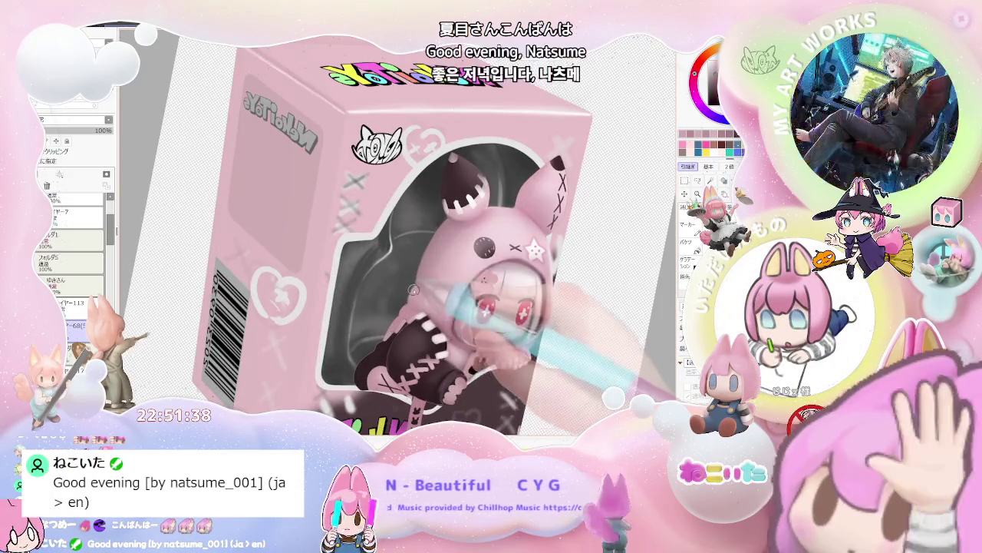
pyautogui.scroll(2, 410, 305)
pyautogui.scroll(-3, 407, 294)
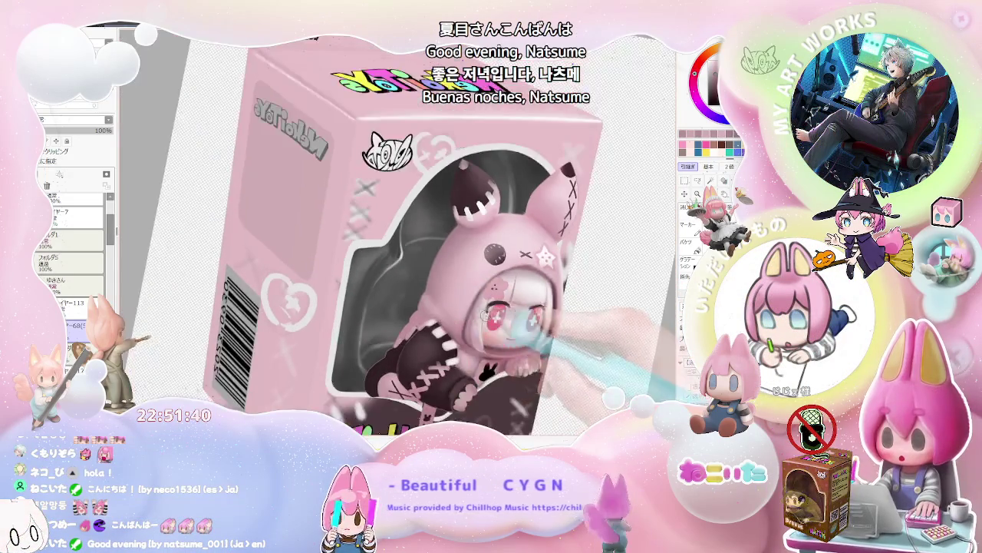
pyautogui.scroll(-2, 538, 313)
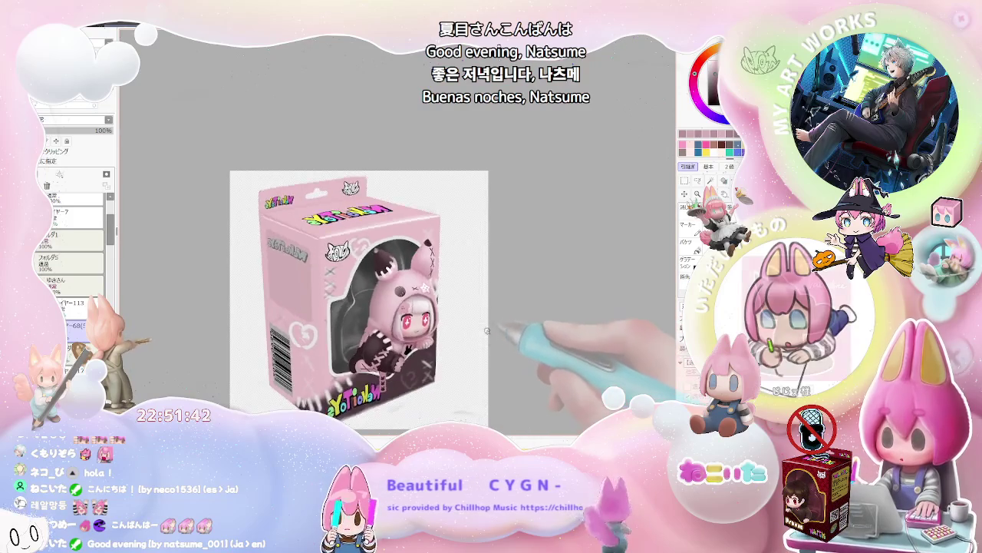
pyautogui.scroll(2, 461, 330)
pyautogui.scroll(3, 388, 339)
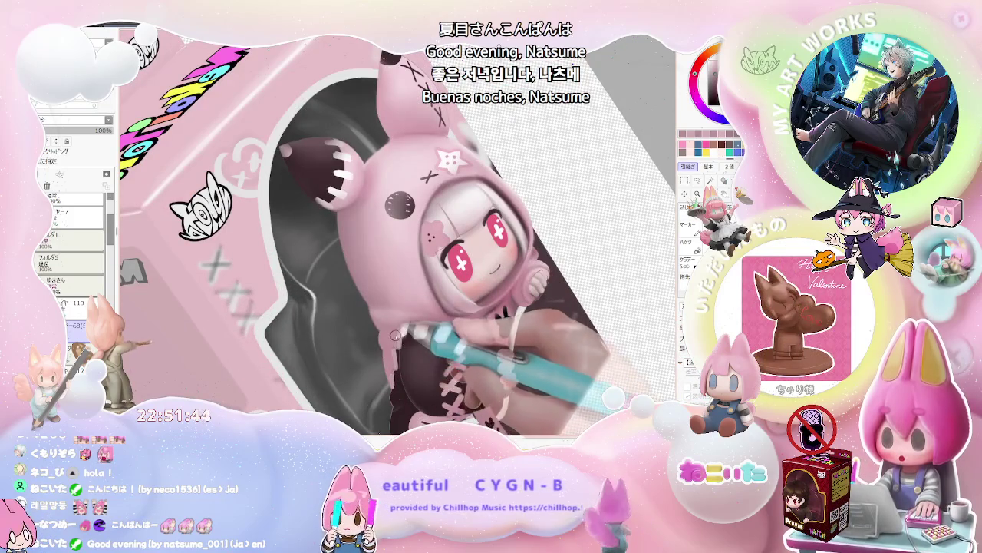
pyautogui.scroll(-2, 386, 365)
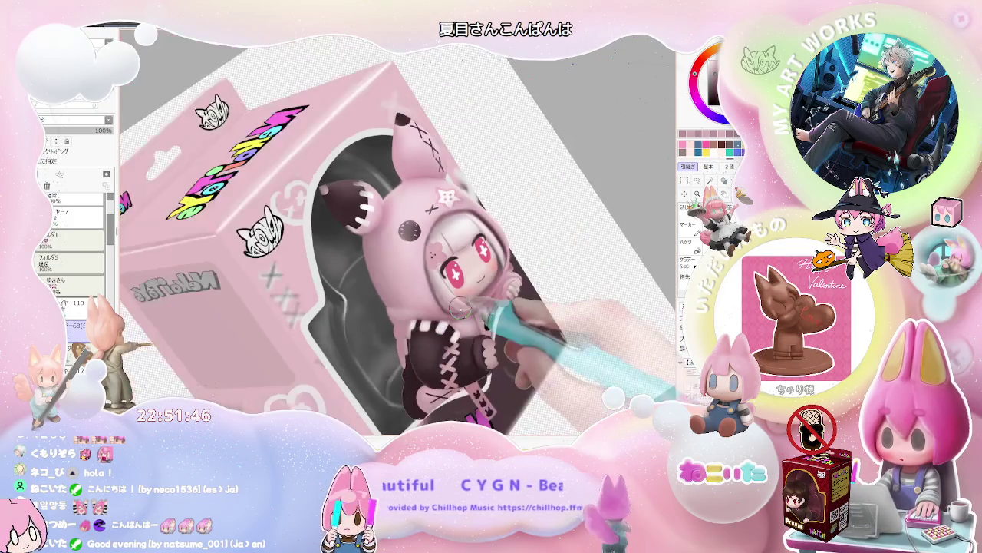
pyautogui.scroll(-2, 476, 337)
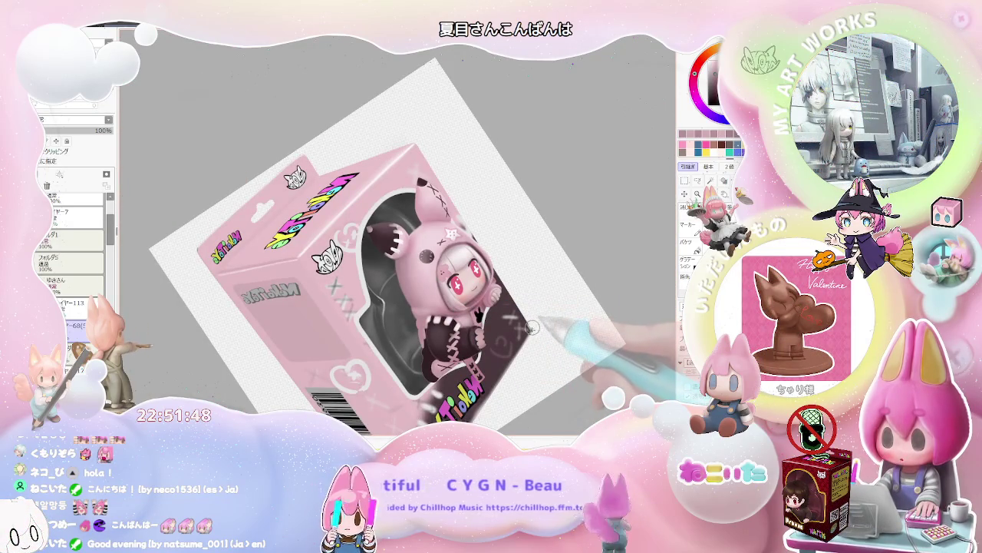
pyautogui.scroll(-1, 539, 328)
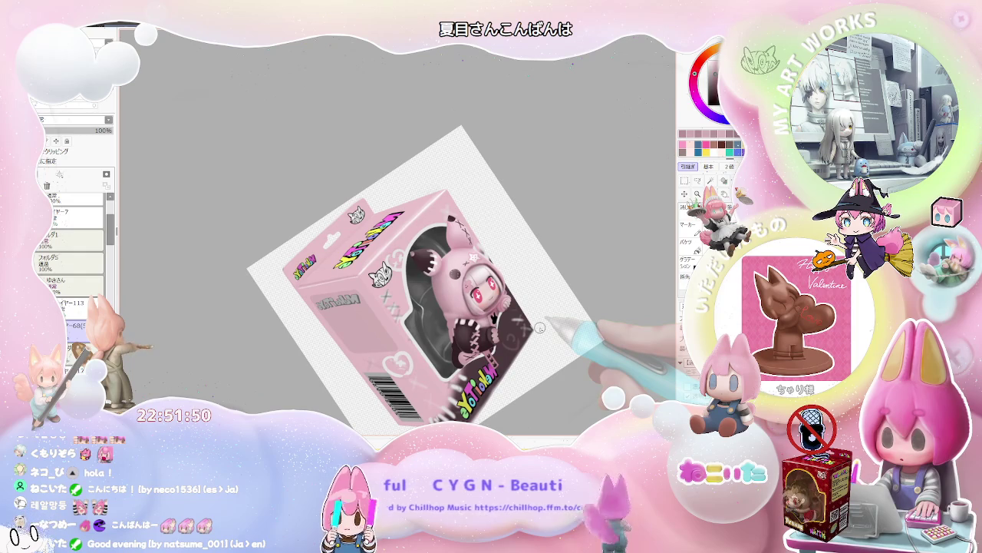
pyautogui.scroll(1, 539, 327)
pyautogui.scroll(2, 507, 322)
pyautogui.scroll(1, 460, 307)
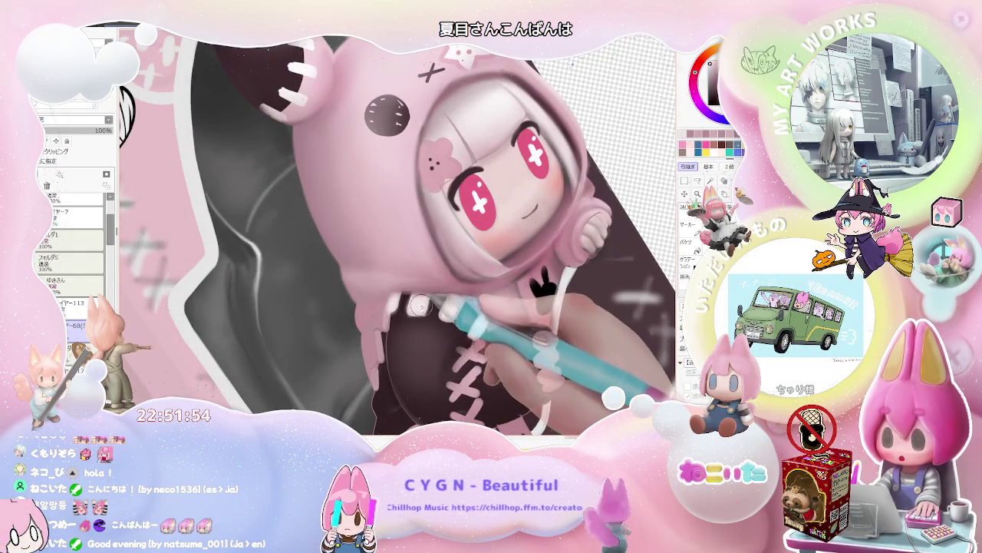
pyautogui.scroll(-2, 421, 300)
pyautogui.scroll(-2, 460, 311)
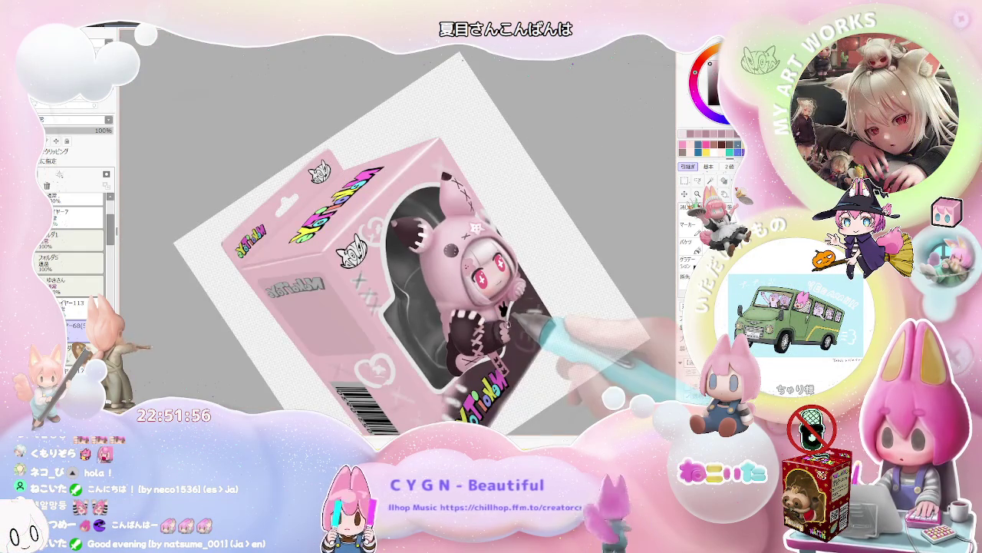
pyautogui.scroll(1, 505, 311)
pyautogui.scroll(1, 461, 322)
pyautogui.scroll(2, 404, 339)
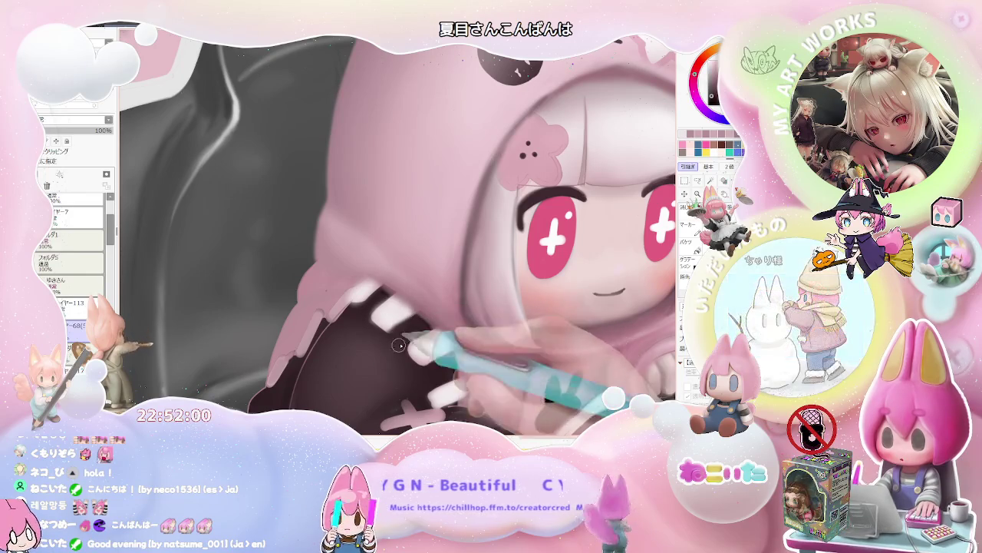
pyautogui.scroll(-2, 405, 348)
pyautogui.scroll(-1, 405, 348)
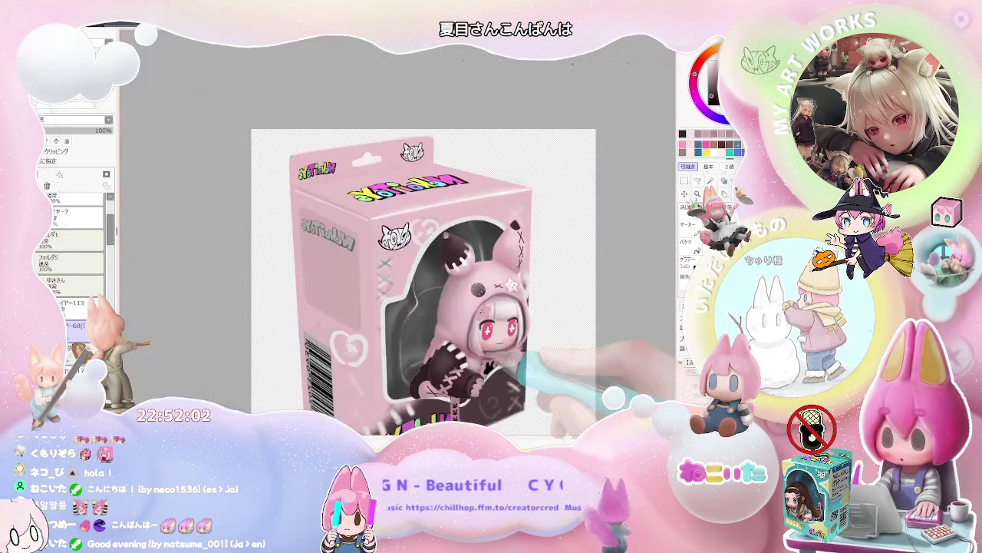
pyautogui.scroll(-1, 405, 348)
pyautogui.scroll(1, 528, 366)
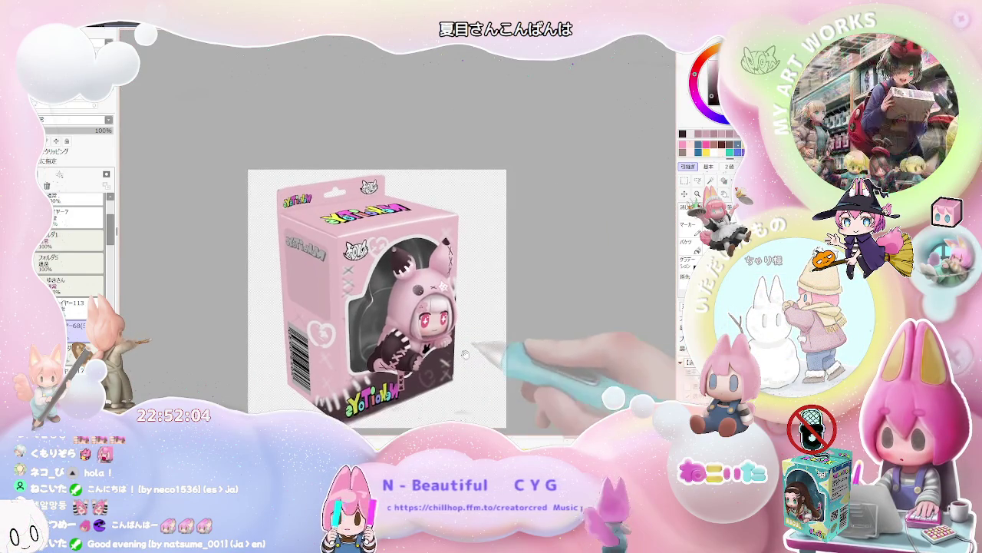
pyautogui.scroll(1, 491, 345)
pyautogui.scroll(2, 440, 319)
pyautogui.scroll(1, 439, 318)
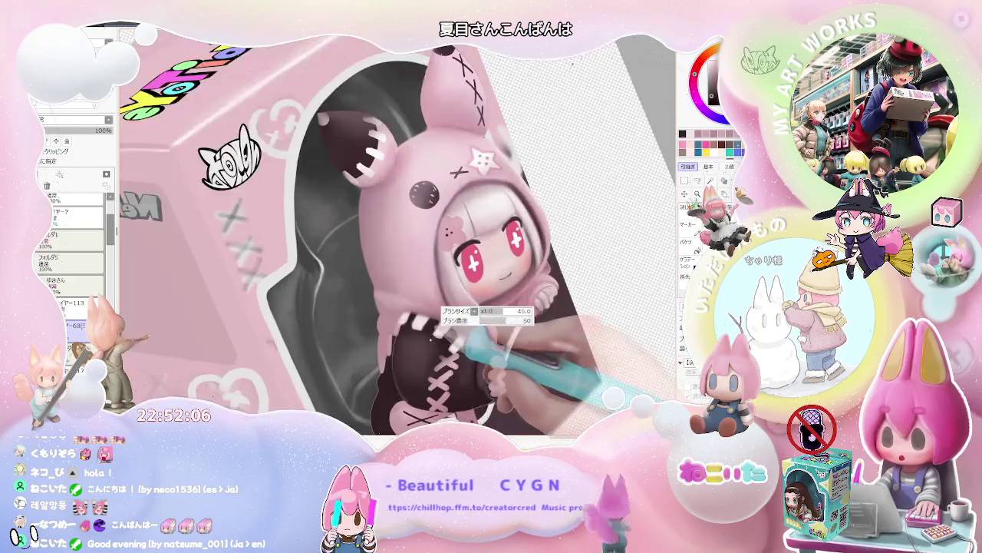
pyautogui.scroll(1, 427, 335)
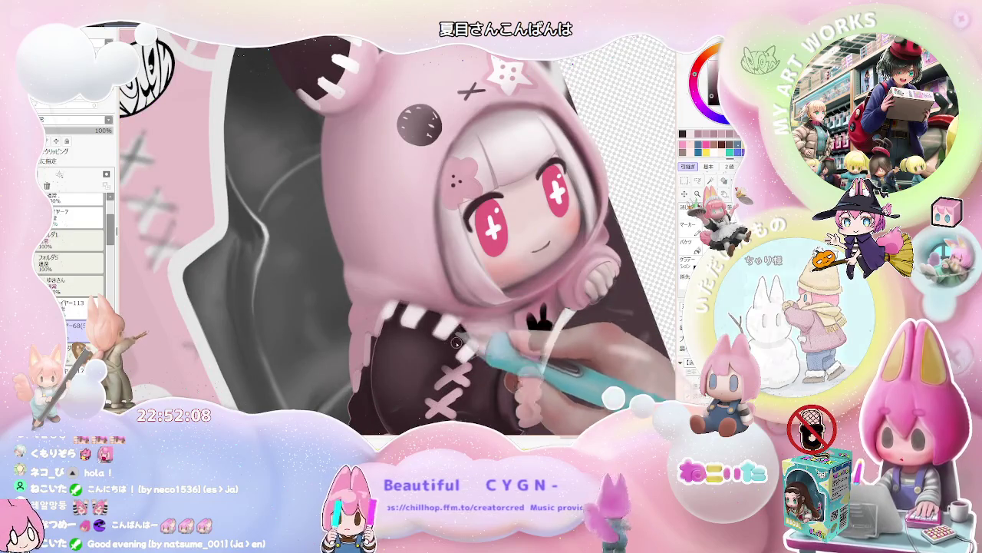
pyautogui.scroll(-2, 453, 340)
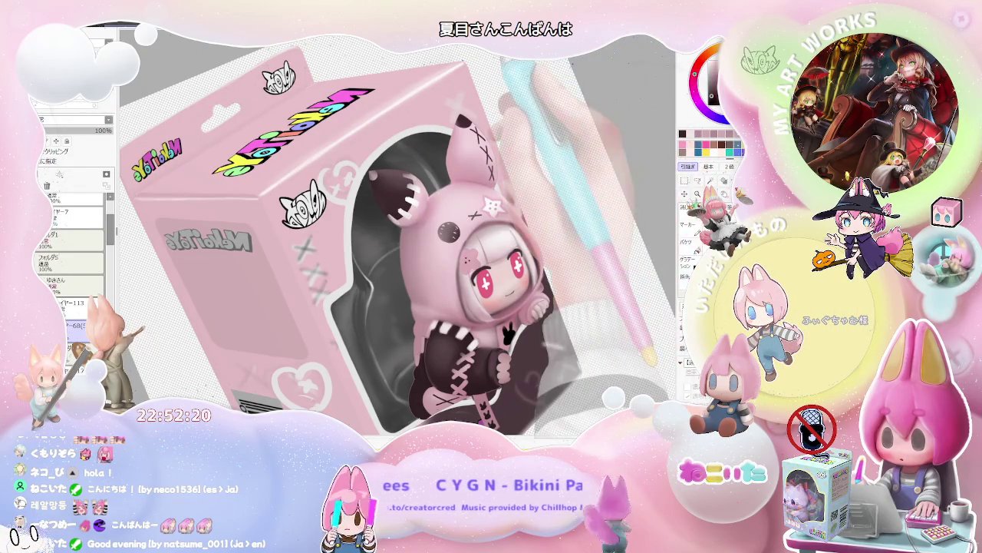
pyautogui.scroll(2, 500, 322)
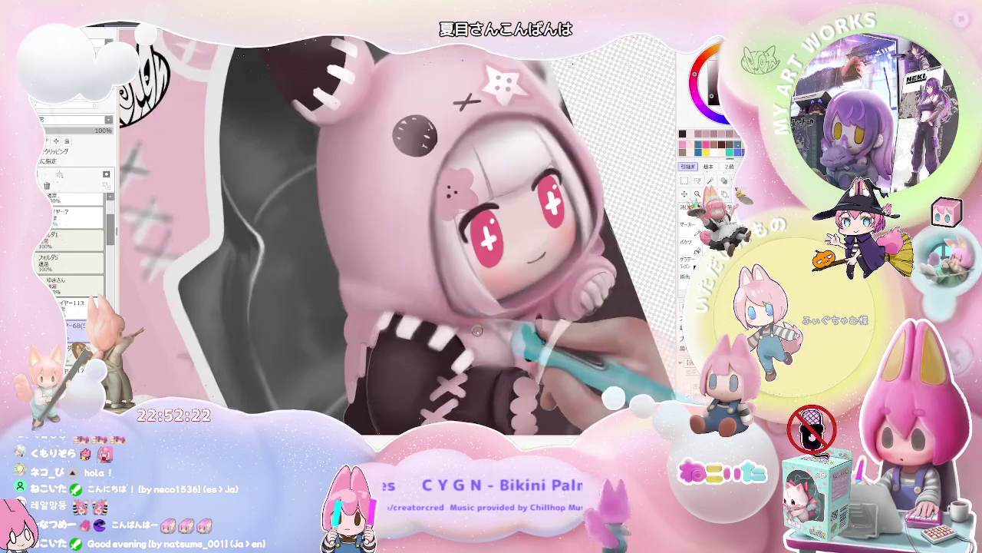
pyautogui.scroll(-3, 500, 322)
pyautogui.scroll(-2, 537, 330)
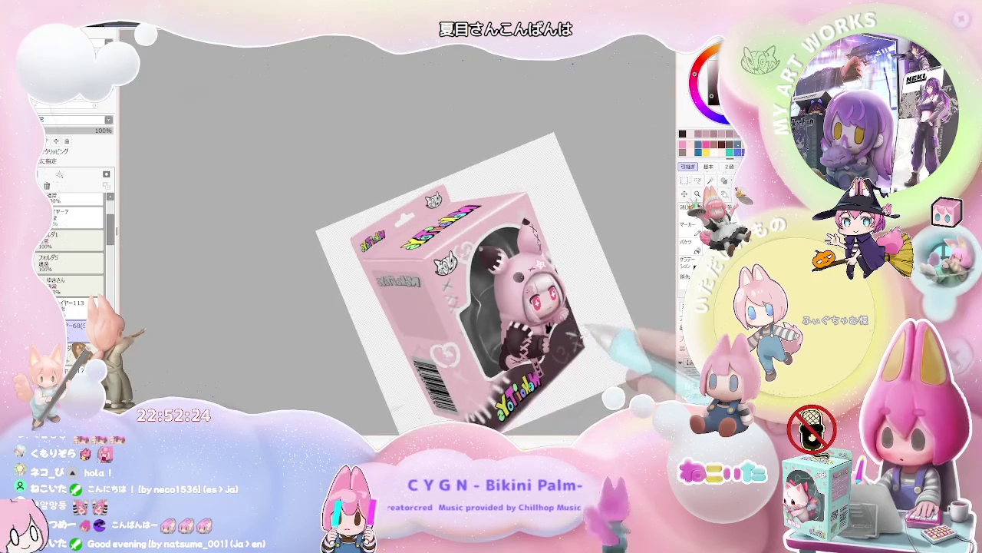
pyautogui.press('Home')
pyautogui.scroll(1, 476, 323)
pyautogui.scroll(3, 428, 334)
pyautogui.scroll(2, 427, 338)
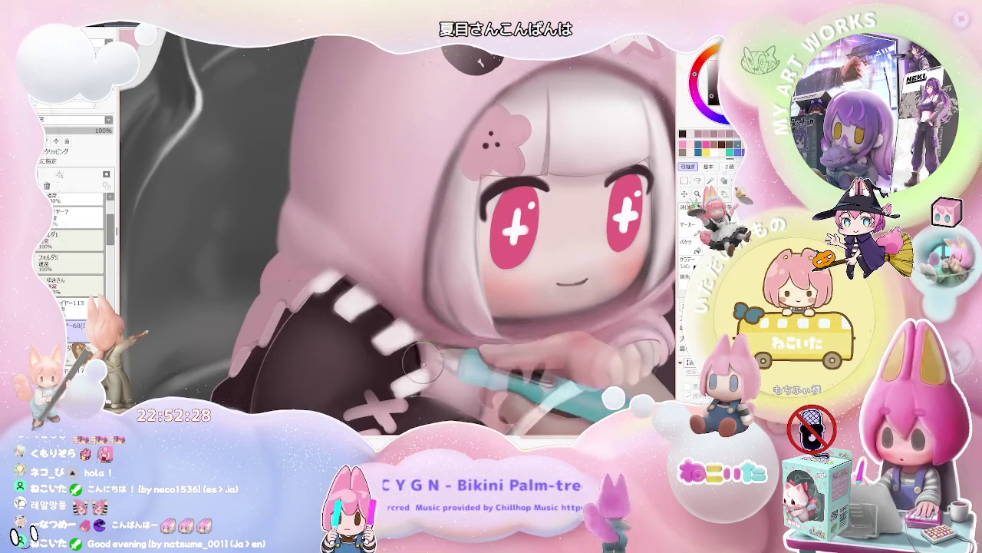
pyautogui.scroll(-2, 425, 339)
pyautogui.scroll(-1, 491, 353)
pyautogui.scroll(-1, 565, 366)
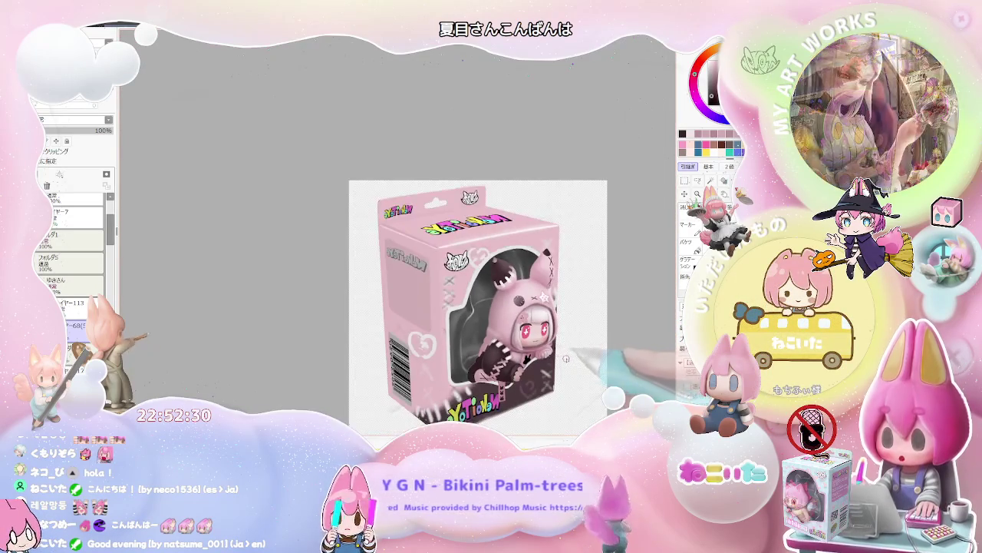
pyautogui.moveTo(566, 367); pyautogui.dragTo(524, 354)
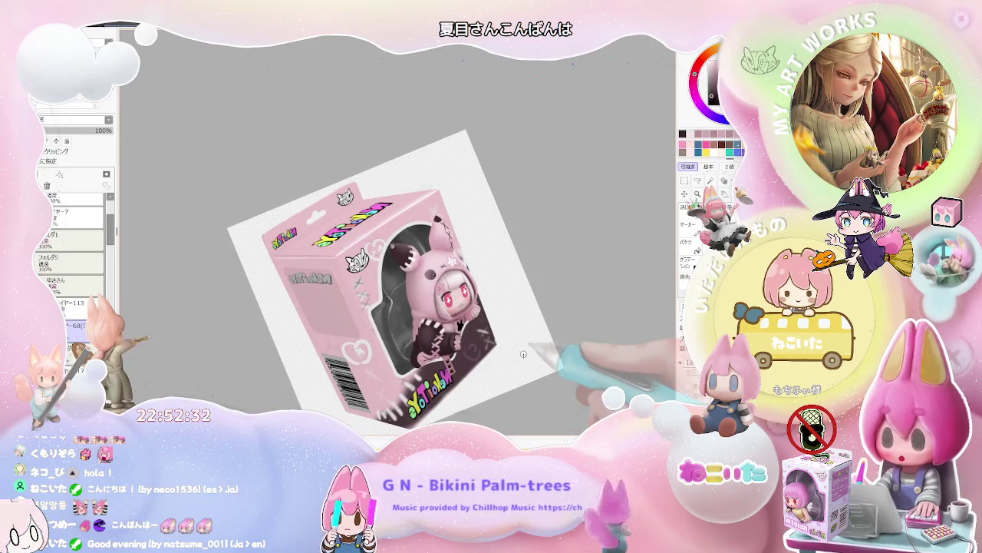